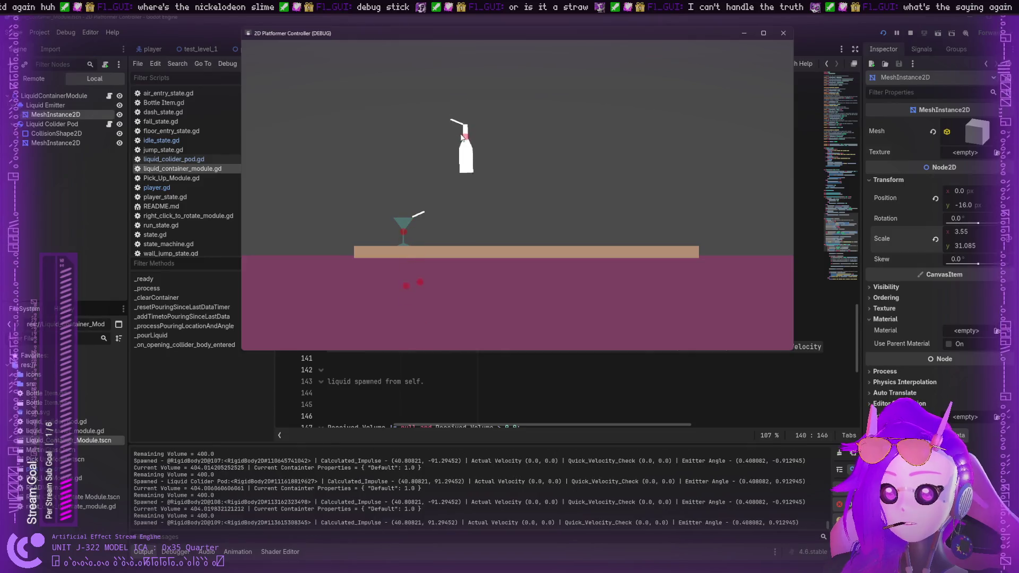
- Tilt the bottle in the running game window to pour liquid, then stop the run
{"action": "left_click_drag", "start_coordinate": [553, 521], "coordinate": [134, 521]}
{"action": "left_click", "coordinate": [627, 505]}
{"action": "left_click", "coordinate": [490, 258]}
{"action": "mouse_move", "coordinate": [467, 305]}
{"action": "left_mouse_down"}
{"action": "mouse_move", "coordinate": [629, 114]}
{"action": "mouse_move", "coordinate": [583, 106]}
{"action": "mouse_move", "coordinate": [621, 140]}
{"action": "mouse_move", "coordinate": [456, 144]}
{"action": "mouse_move", "coordinate": [361, 116]}
{"action": "mouse_move", "coordinate": [348, 93]}
{"action": "mouse_move", "coordinate": [466, 82]}
{"action": "mouse_move", "coordinate": [609, 102]}
{"action": "mouse_move", "coordinate": [596, 113]}
{"action": "mouse_move", "coordinate": [520, 116]}
{"action": "left_mouse_up"}
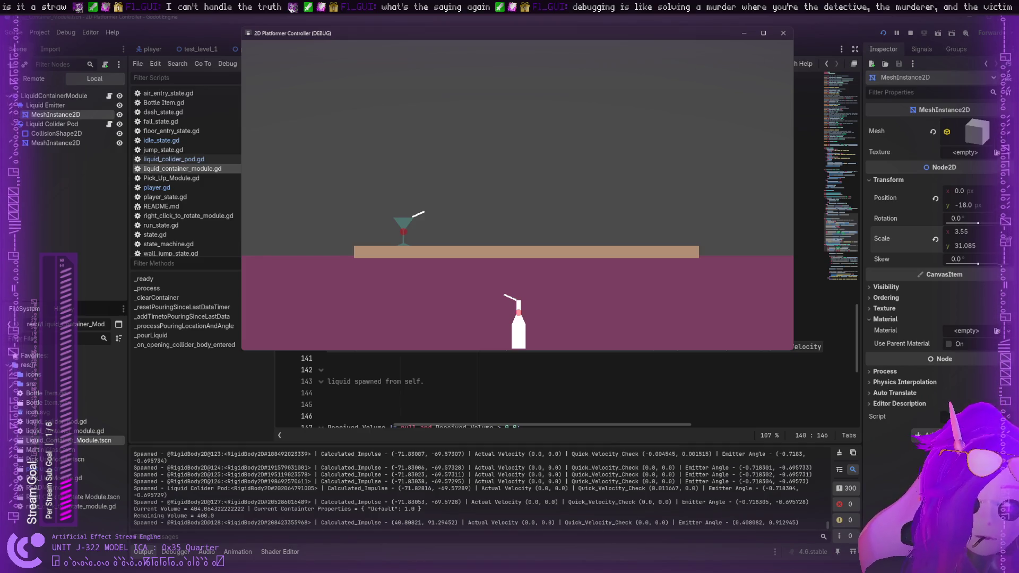
{"action": "left_click", "coordinate": [910, 34]}
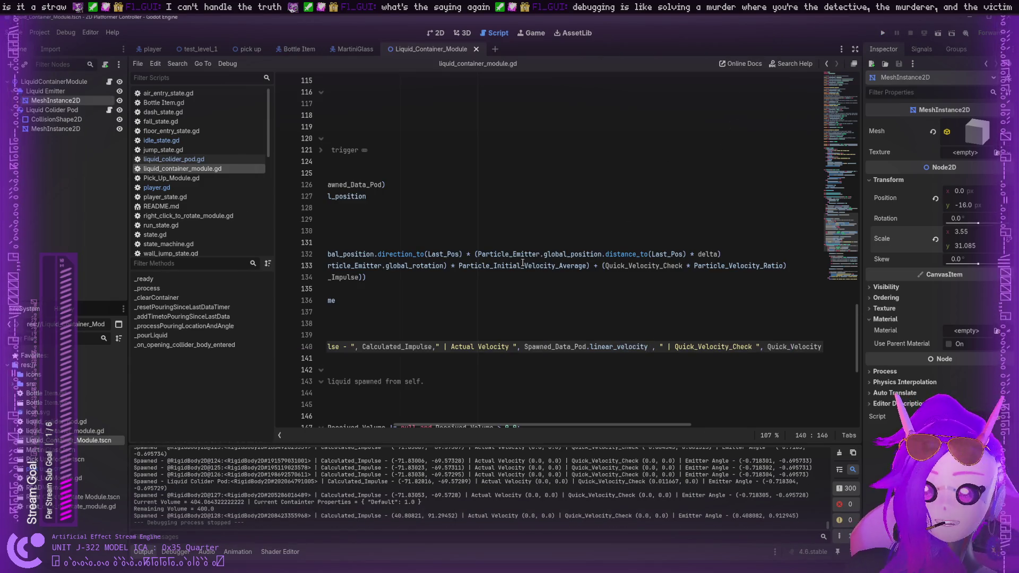
{"action": "mouse_move", "coordinate": [605, 424]}
{"action": "left_mouse_down"}
{"action": "mouse_move", "coordinate": [511, 417]}
{"action": "mouse_move", "coordinate": [666, 405]}
{"action": "mouse_move", "coordinate": [670, 395]}
{"action": "mouse_move", "coordinate": [608, 376]}
{"action": "mouse_move", "coordinate": [624, 347]}
{"action": "mouse_move", "coordinate": [583, 346]}
{"action": "left_mouse_up"}
{"action": "double_click", "coordinate": [605, 346]}
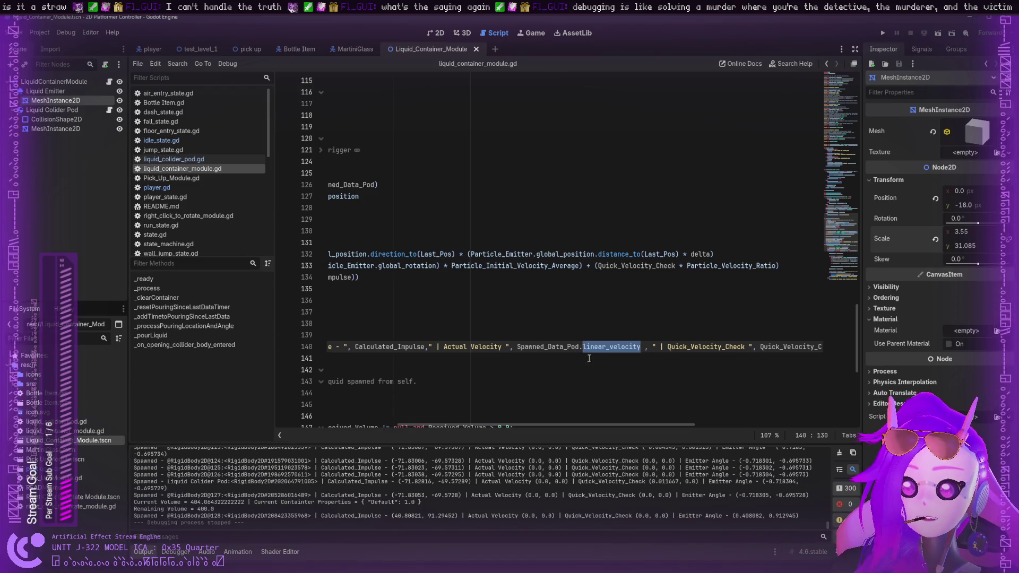
{"action": "left_click_drag", "start_coordinate": [652, 425], "coordinate": [636, 423]}
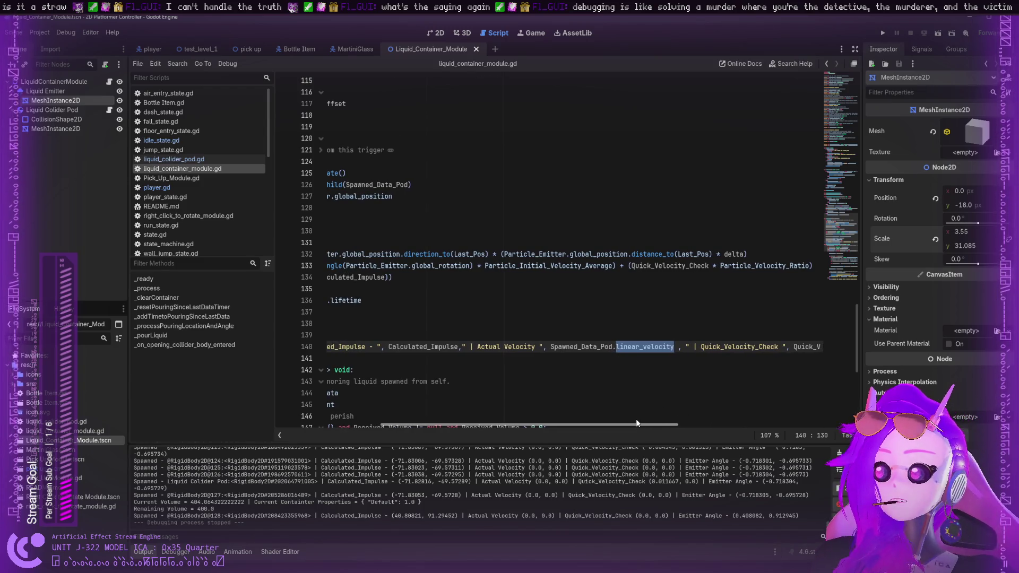
{"action": "left_click", "coordinate": [638, 353]}
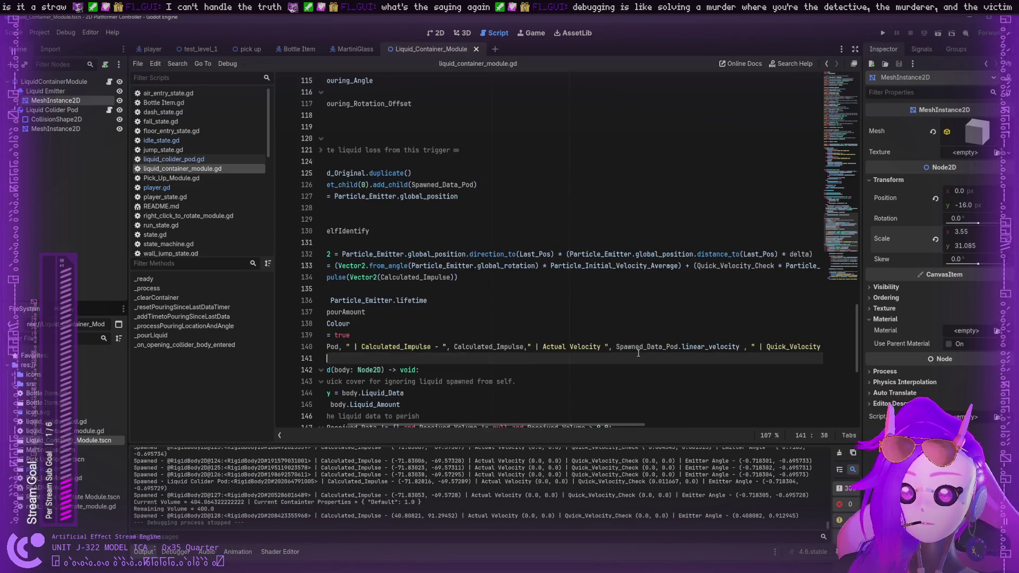
{"action": "double_click", "coordinate": [638, 346]}
{"action": "left_click_drag", "start_coordinate": [632, 425], "coordinate": [748, 422]}
{"action": "left_click", "coordinate": [636, 346]}
{"action": "double_click", "coordinate": [625, 346]}
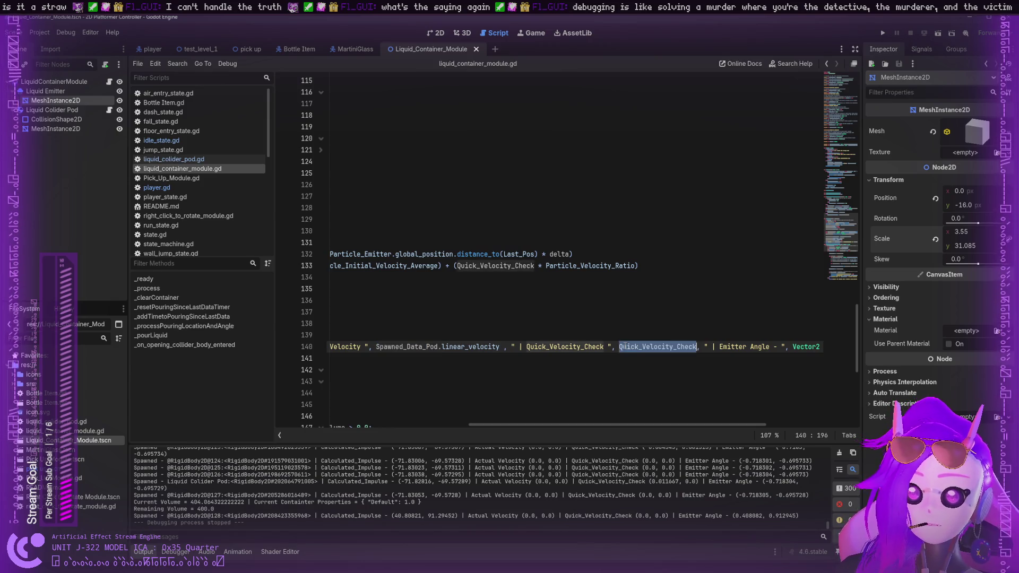
{"action": "mouse_move", "coordinate": [502, 347]}
{"action": "left_mouse_down"}
{"action": "mouse_move", "coordinate": [290, 348]}
{"action": "mouse_move", "coordinate": [536, 347]}
{"action": "left_mouse_up"}
{"action": "scroll", "coordinate": [536, 342], "scroll_direction": "down", "scroll_amount": 1}
{"action": "scroll", "coordinate": [536, 342], "scroll_direction": "up", "scroll_amount": 1}
{"action": "double_click", "coordinate": [632, 347]}
{"action": "left_click", "coordinate": [672, 346]}
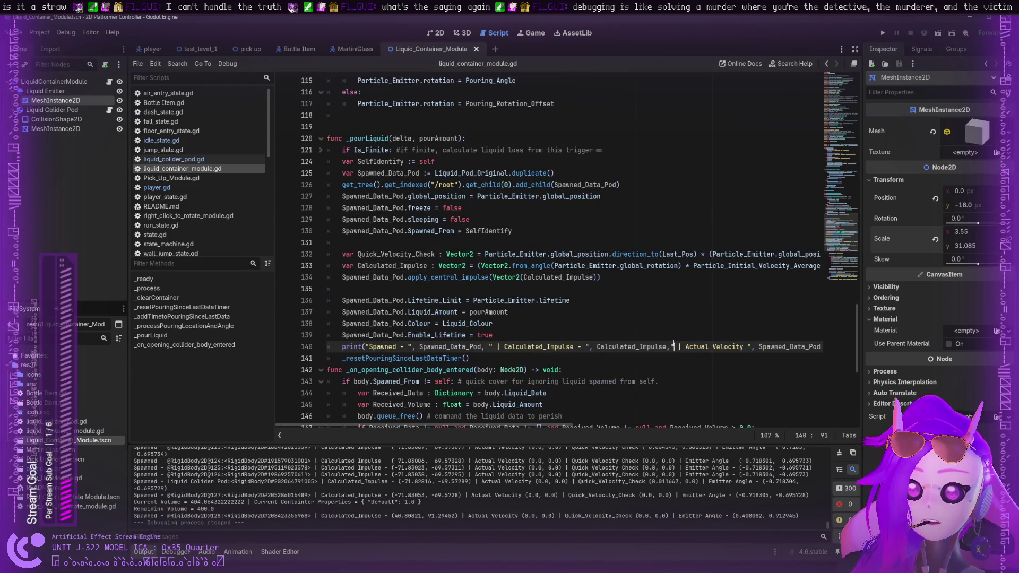
{"action": "left_click_drag", "start_coordinate": [679, 346], "coordinate": [750, 346]}
{"action": "scroll", "coordinate": [584, 318], "scroll_direction": "down", "scroll_amount": 2}
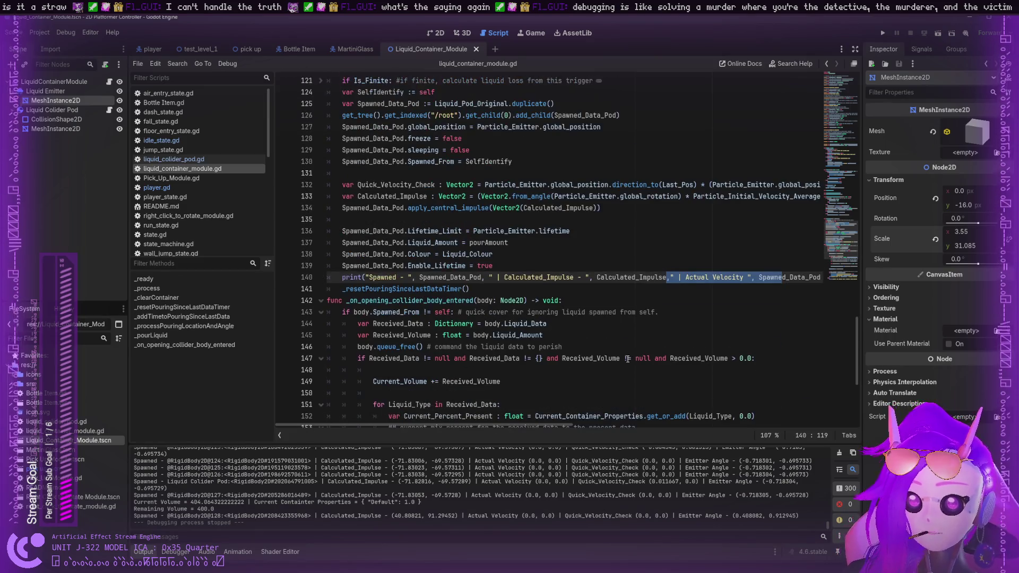
{"action": "left_click", "coordinate": [503, 287]}
{"action": "left_click", "coordinate": [345, 288]}
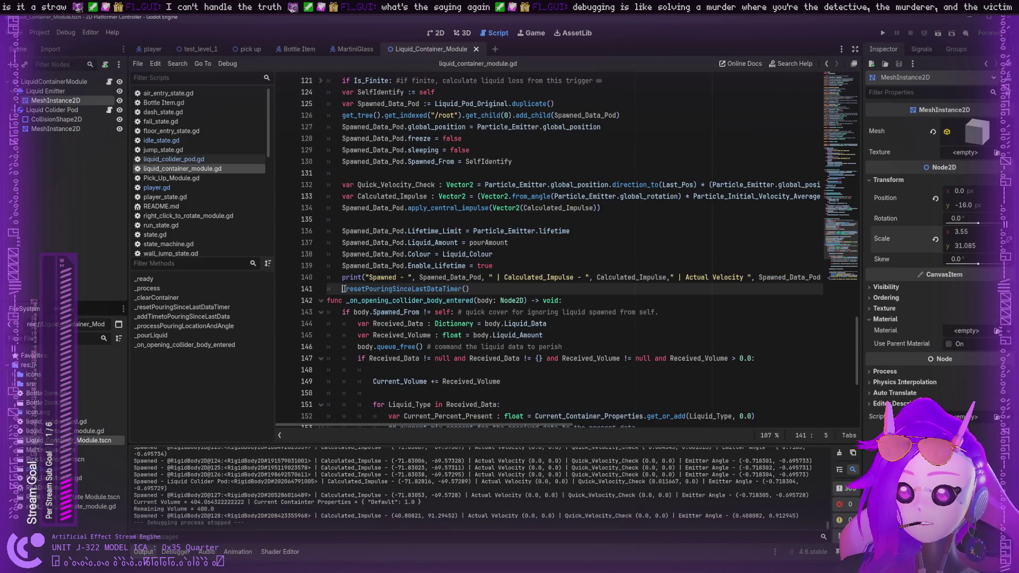
- Start a new line 141 with call_deferred("print", " after the existing print
{"action": "key", "text": "Return"}
{"action": "key", "text": "Up"}
{"action": "type", "text": "defer"}
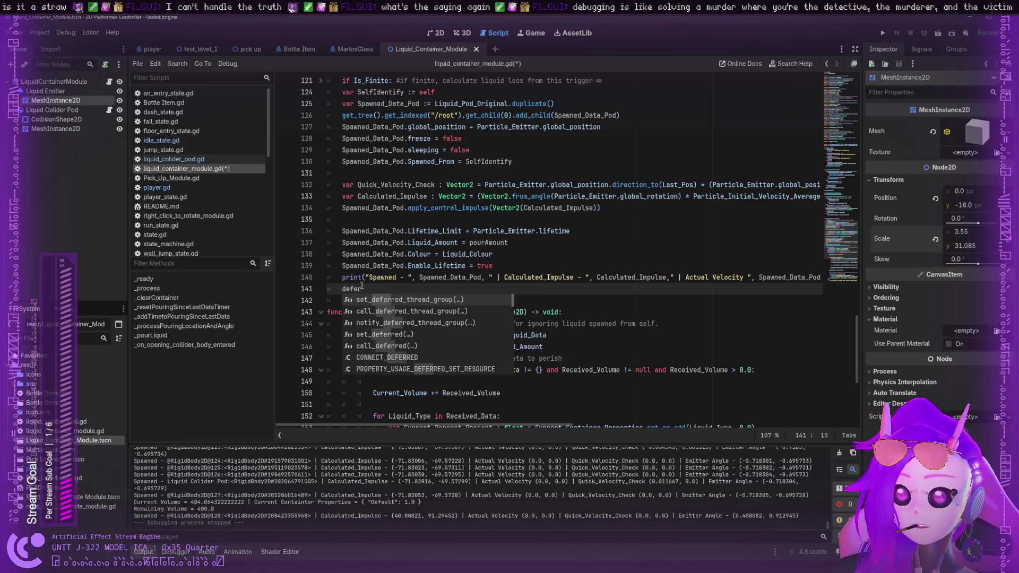
{"action": "type", "text": "red_pr"}
{"action": "key", "text": "BackSpace"}
{"action": "key", "text": "BackSpace"}
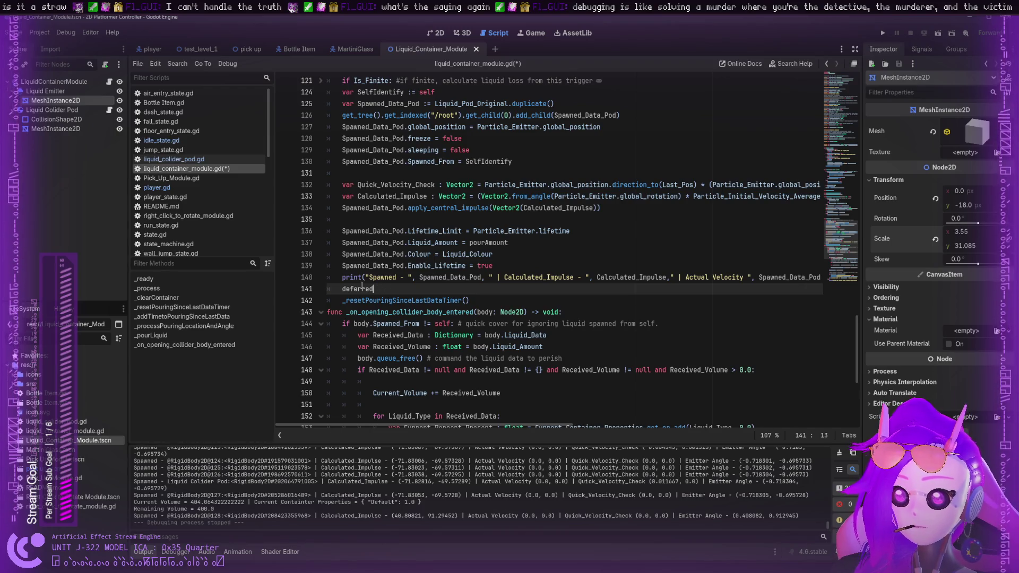
{"action": "type", "text": "("}
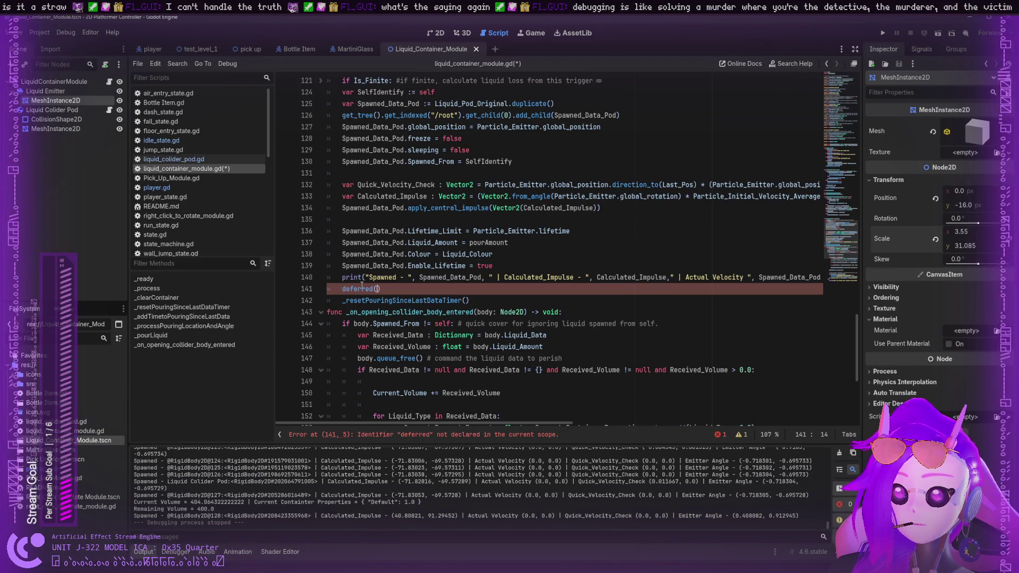
{"action": "key", "text": "BackSpace"}
{"action": "key", "text": "BackSpace"}
{"action": "key", "text": "BackSpace"}
{"action": "type", "text": "call"}
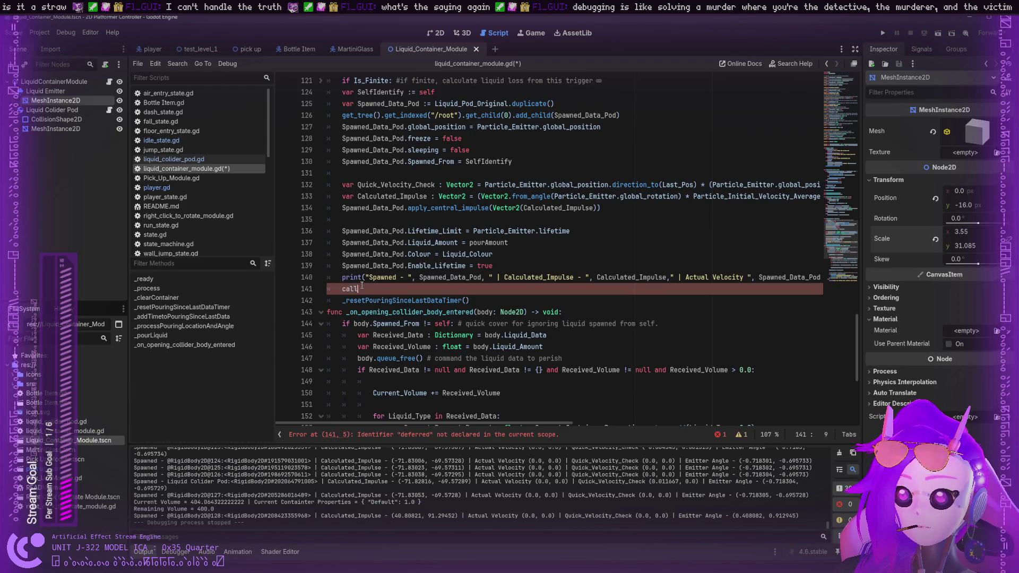
{"action": "type", "text": "deffere"}
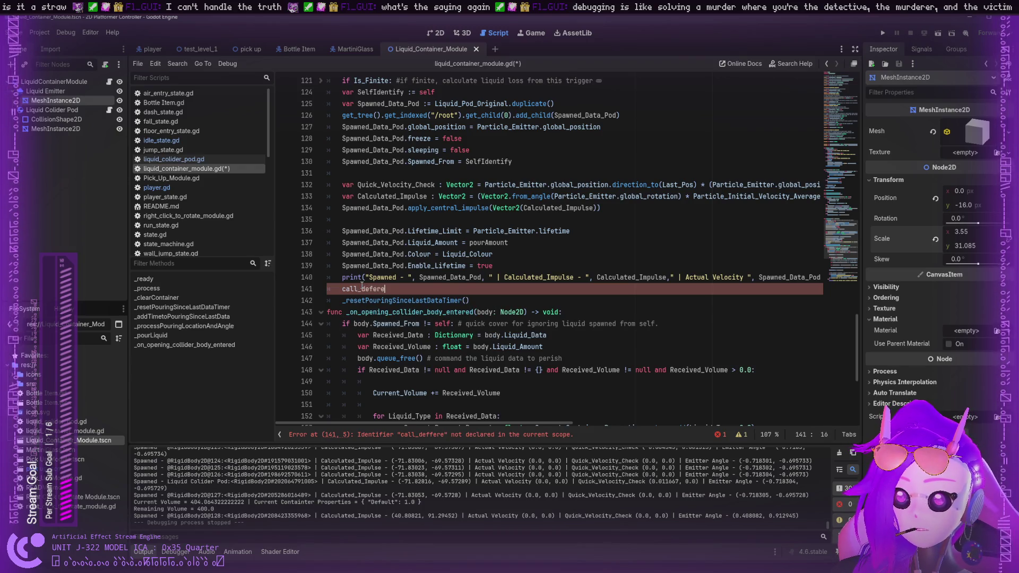
{"action": "type", "text": "r"}
{"action": "key", "text": "Return"}
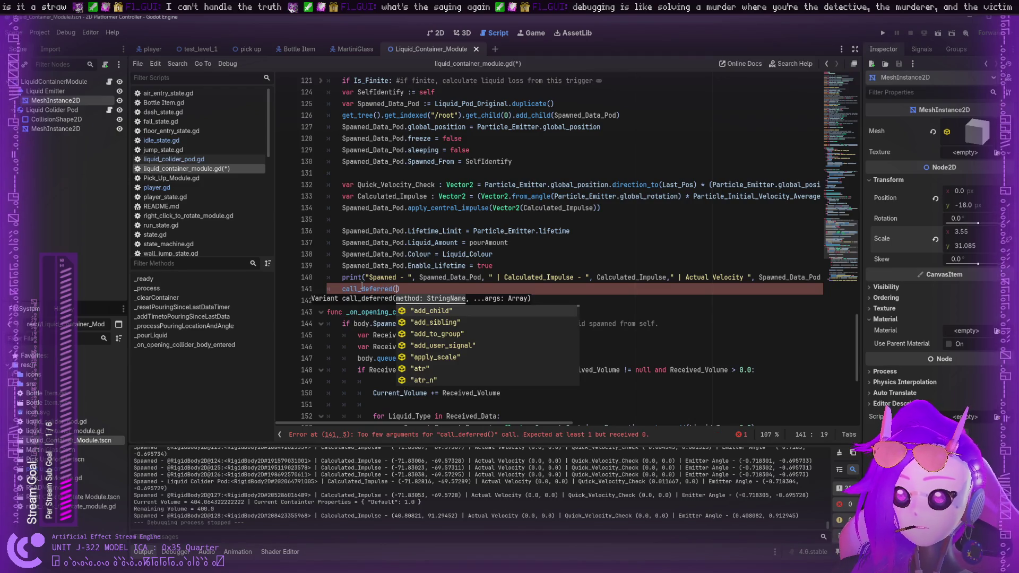
{"action": "type", "text": "\""}
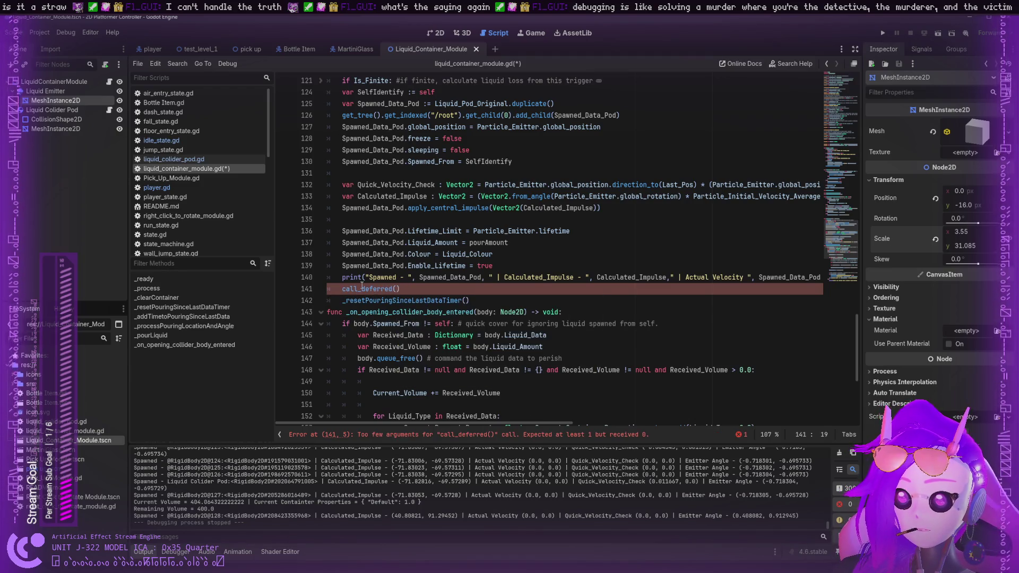
{"action": "type", "text": "print"}
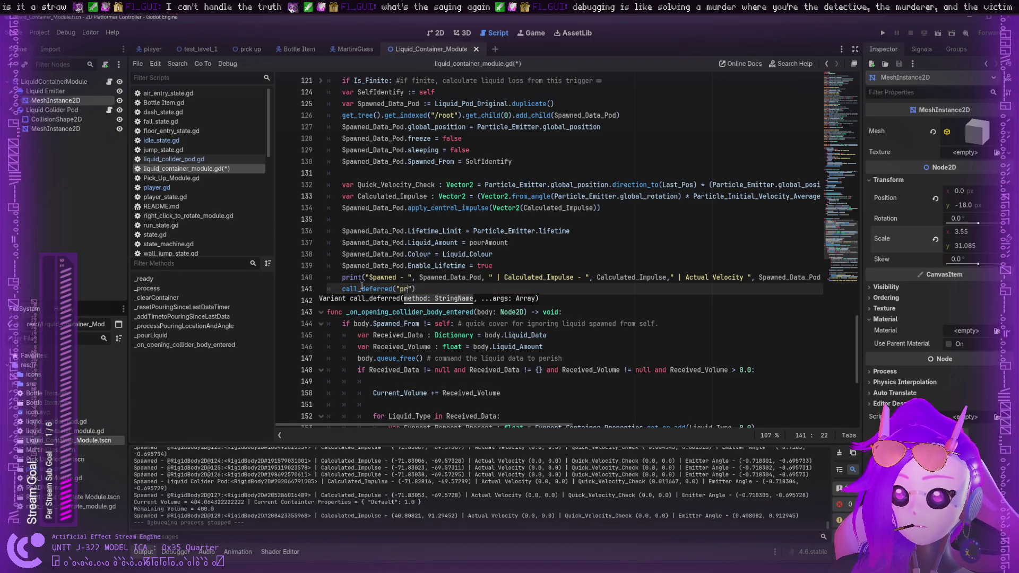
{"action": "type", "text": "\""}
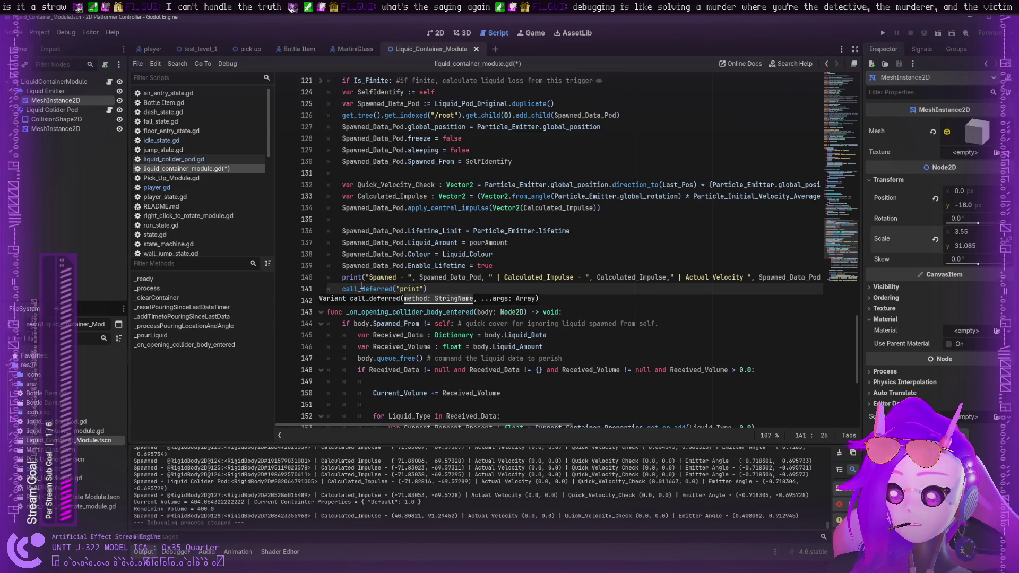
{"action": "type", "text": ", \""}
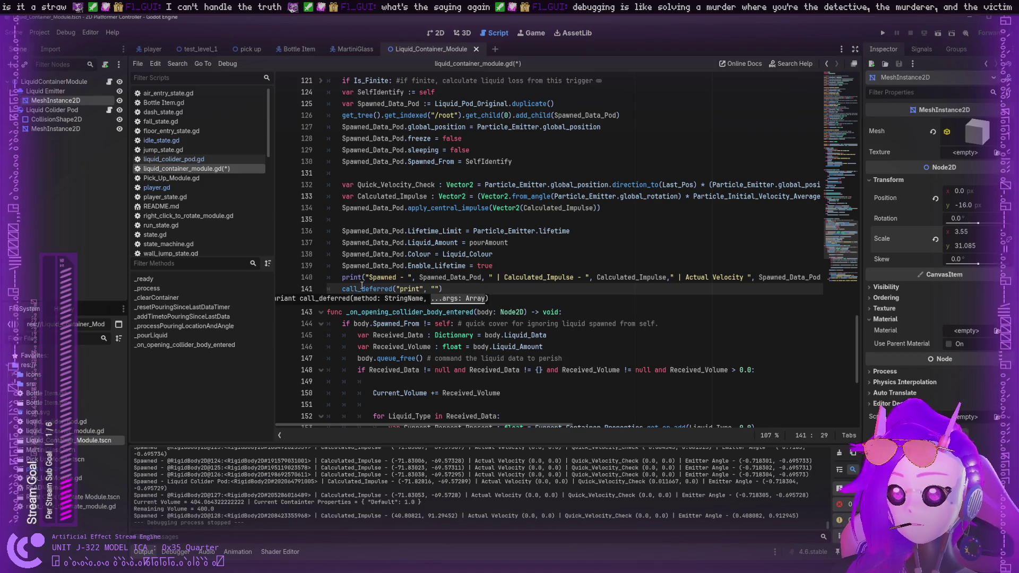
- Fill the print label with "Actual Velocity on Deferred "
{"action": "left_click_drag", "start_coordinate": [685, 276], "coordinate": [742, 272]}
{"action": "key", "text": "ctrl+c"}
{"action": "left_click", "coordinate": [434, 289]}
{"action": "key", "text": "ctrl+v"}
{"action": "type", "text": "Aft"}
{"action": "key", "text": "BackSpace"}
{"action": "key", "text": "BackSpace"}
{"action": "key", "text": "BackSpace"}
{"action": "type", "text": "on Deff"}
{"action": "key", "text": "BackSpace"}
{"action": "type", "text": "erred\""}
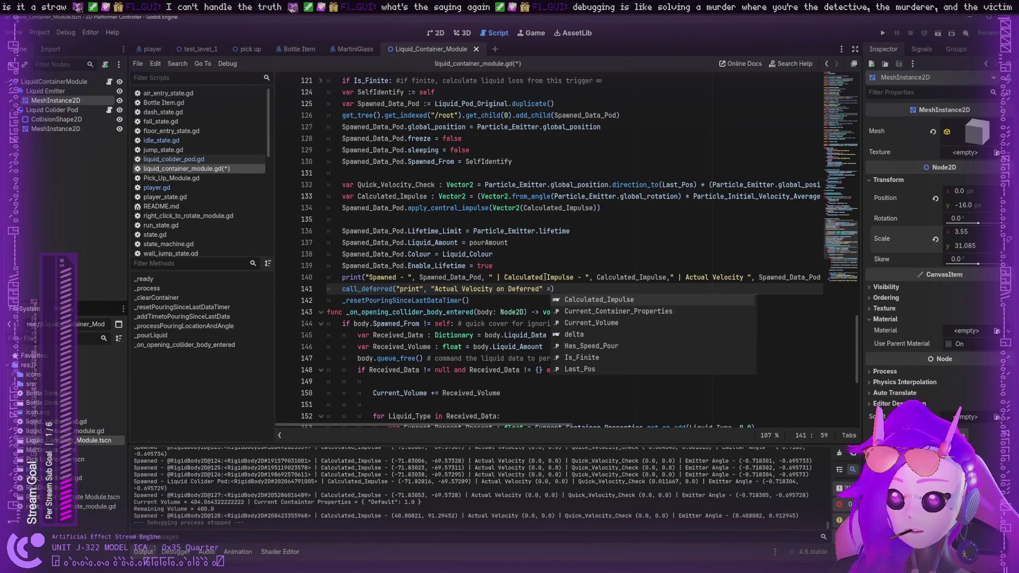
{"action": "key", "text": "BackSpace"}
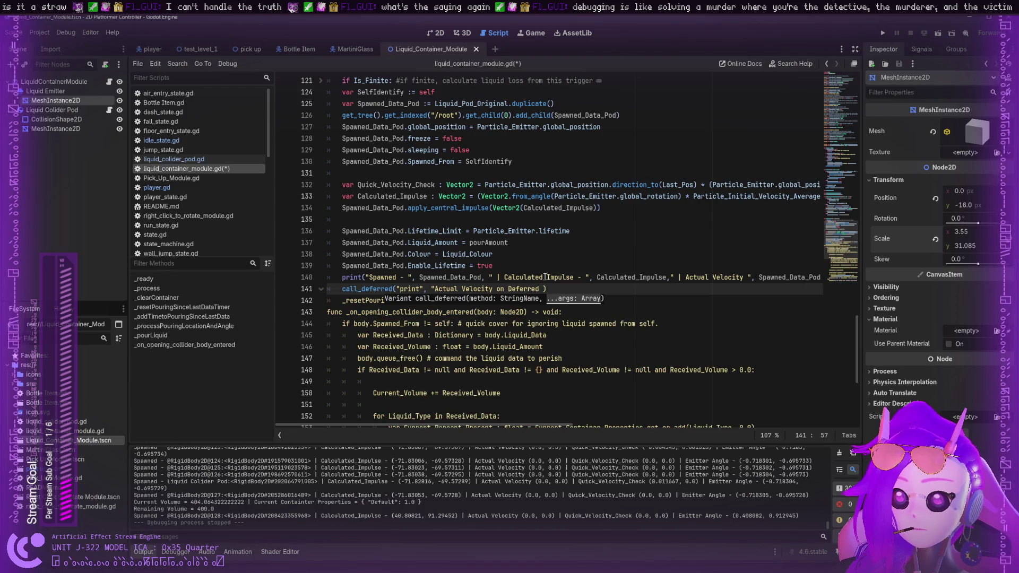
{"action": "type", "text": "\","}
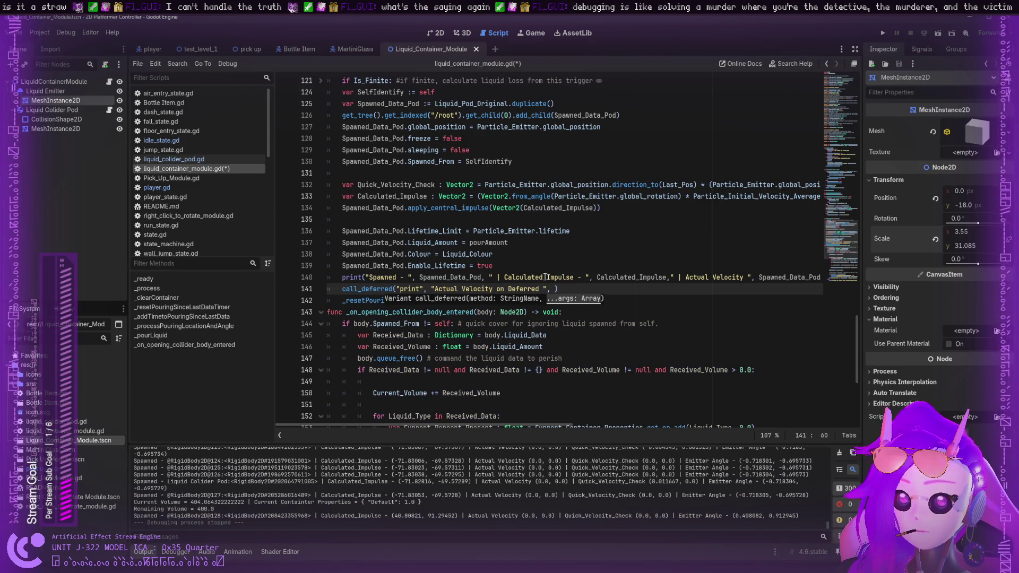
- Pass Spawned_Data_Pod.linear_velocity as the final argument, save the script, and run the game
{"action": "left_click_drag", "start_coordinate": [525, 425], "coordinate": [613, 425]}
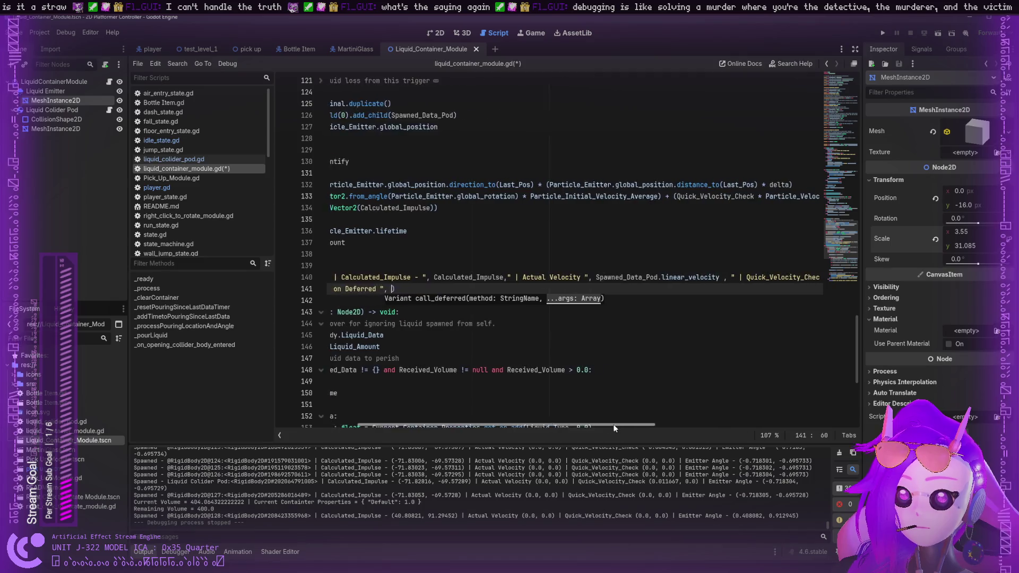
{"action": "left_click", "coordinate": [707, 277]}
{"action": "left_click_drag", "start_coordinate": [706, 277], "coordinate": [584, 278]}
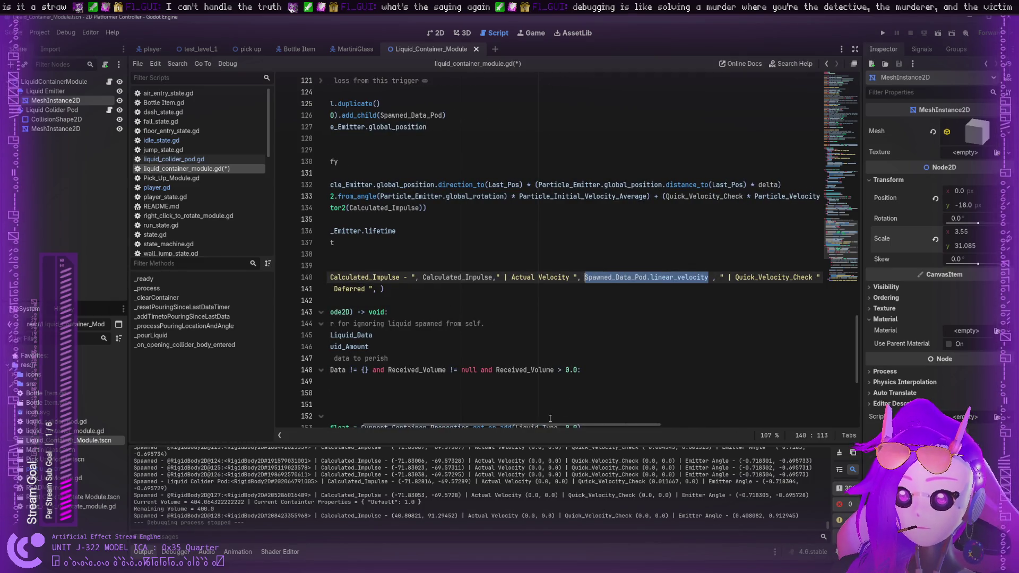
{"action": "key", "text": "ctrl+c"}
{"action": "scroll", "coordinate": [550, 419], "scroll_direction": "left", "scroll_amount": 5}
{"action": "left_click", "coordinate": [506, 289]}
{"action": "key", "text": "ctrl+v"}
{"action": "key", "text": "End"}
{"action": "scroll", "coordinate": [533, 423], "scroll_direction": "left", "scroll_amount": 2}
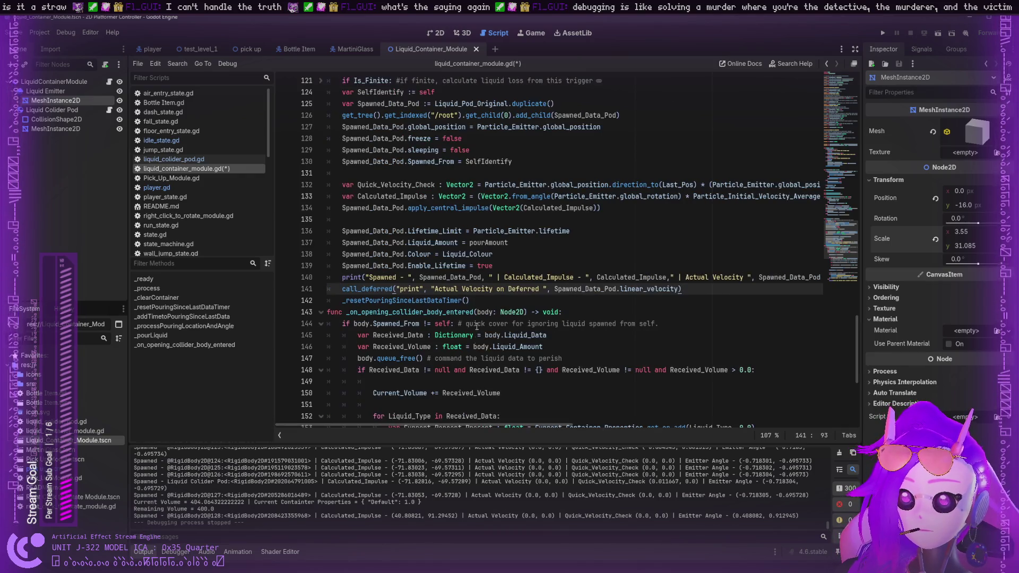
{"action": "key", "text": "ctrl+s"}
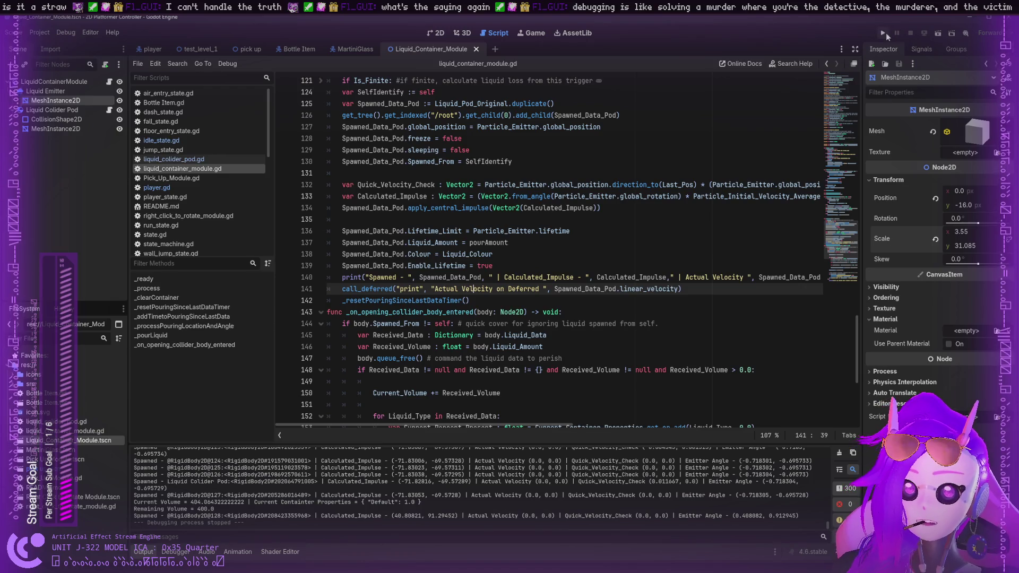
{"action": "left_click", "coordinate": [883, 33]}
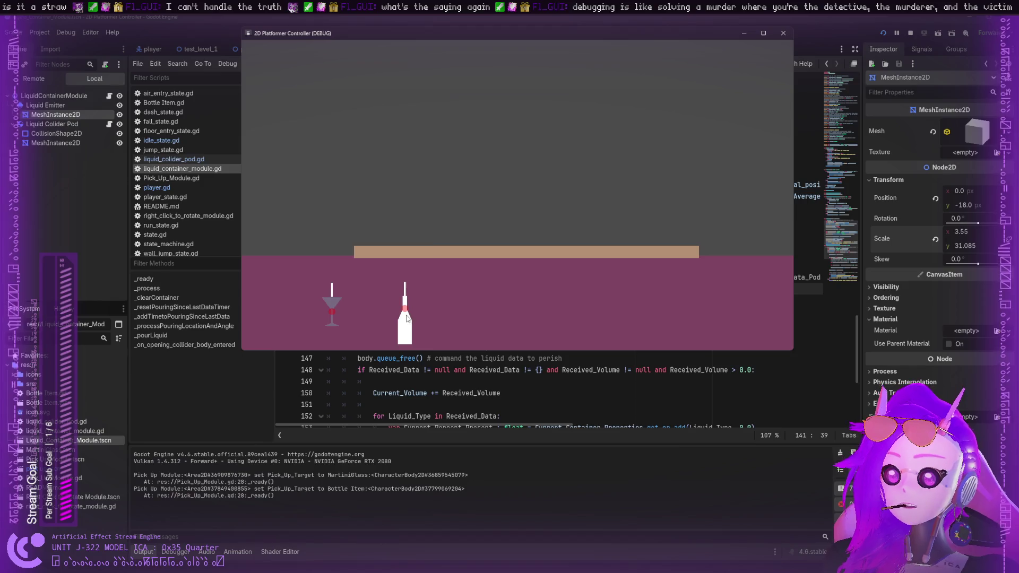
{"action": "left_click_drag", "start_coordinate": [406, 318], "coordinate": [476, 177]}
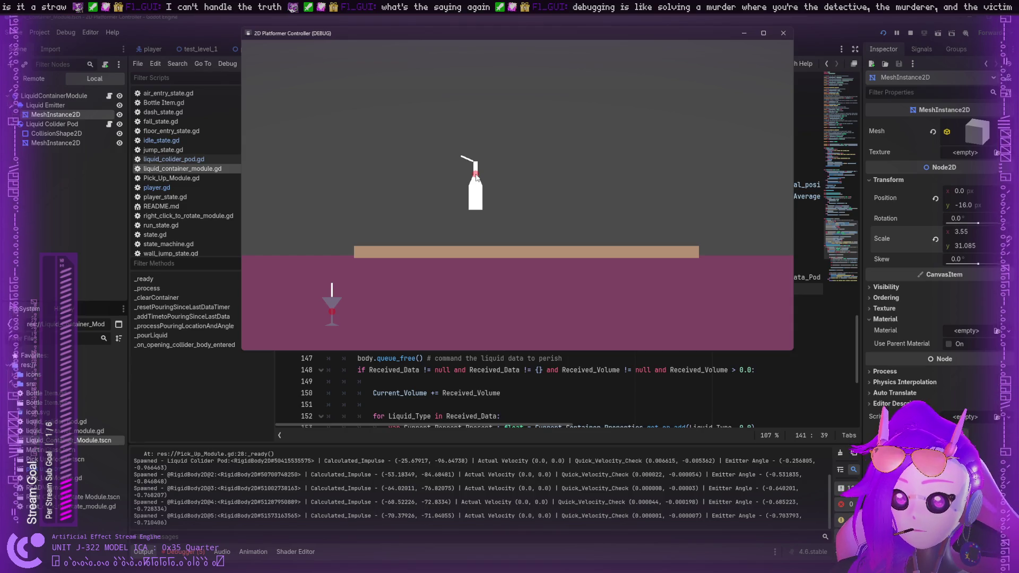
{"action": "left_click_drag", "start_coordinate": [476, 178], "coordinate": [474, 180]}
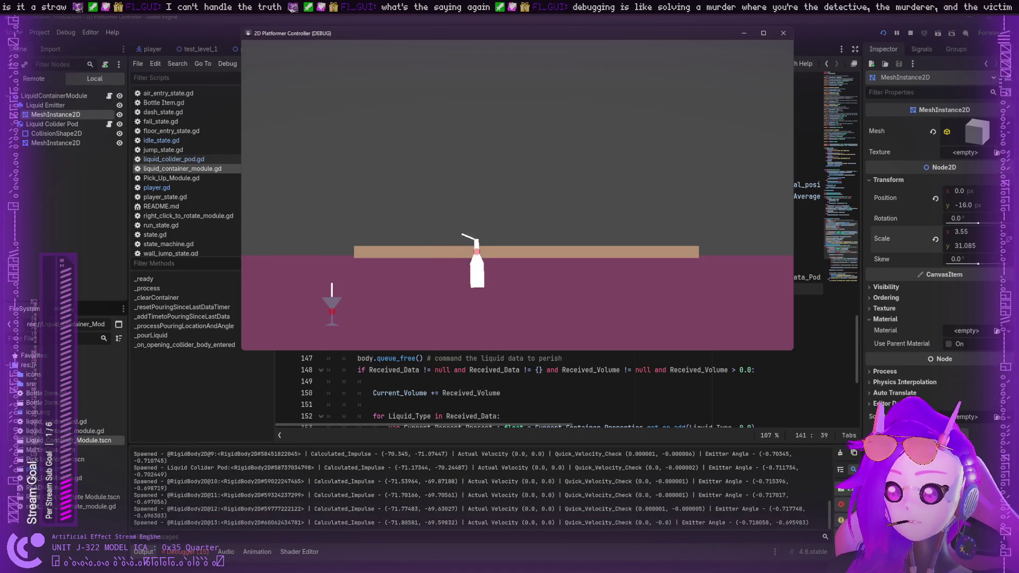
{"action": "left_click_drag", "start_coordinate": [134, 522], "coordinate": [227, 522]}
{"action": "left_click", "coordinate": [416, 522]}
{"action": "left_click_drag", "start_coordinate": [134, 523], "coordinate": [751, 522]}
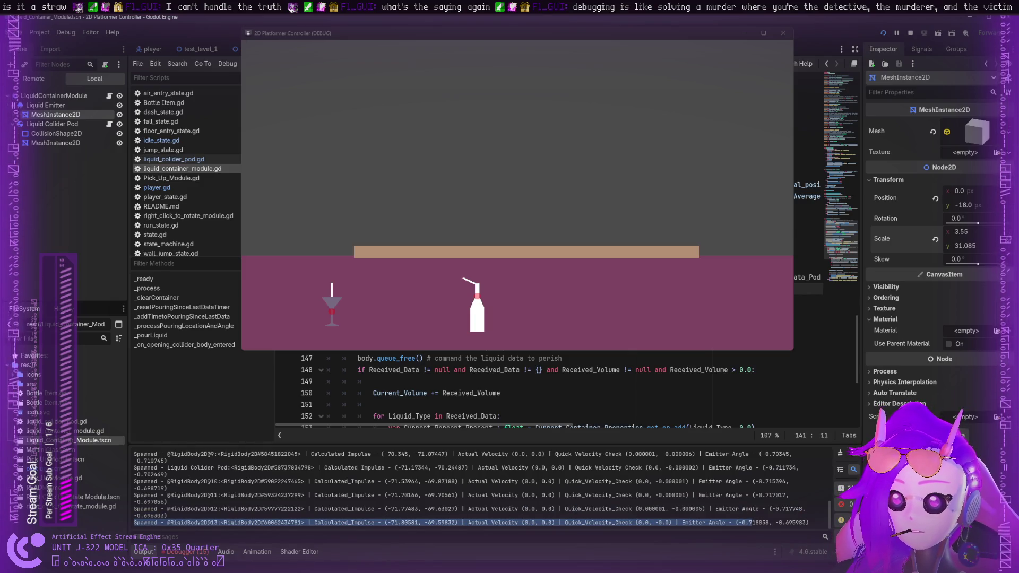
{"action": "scroll", "coordinate": [562, 387], "scroll_direction": "down", "scroll_amount": 6}
{"action": "scroll", "coordinate": [562, 387], "scroll_direction": "up", "scroll_amount": 6}
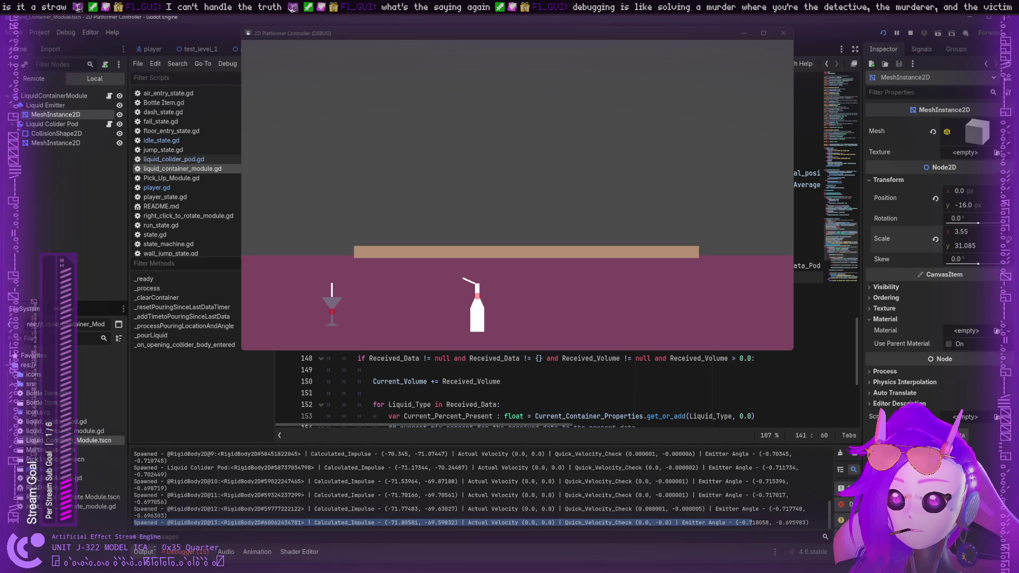
{"action": "key", "text": "Right"}
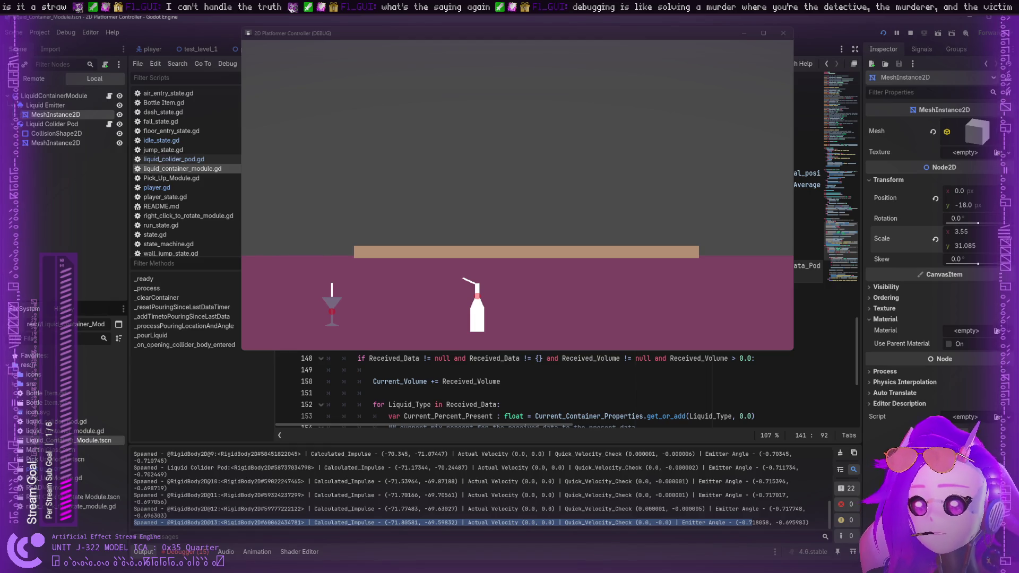
{"action": "key", "text": "Home"}
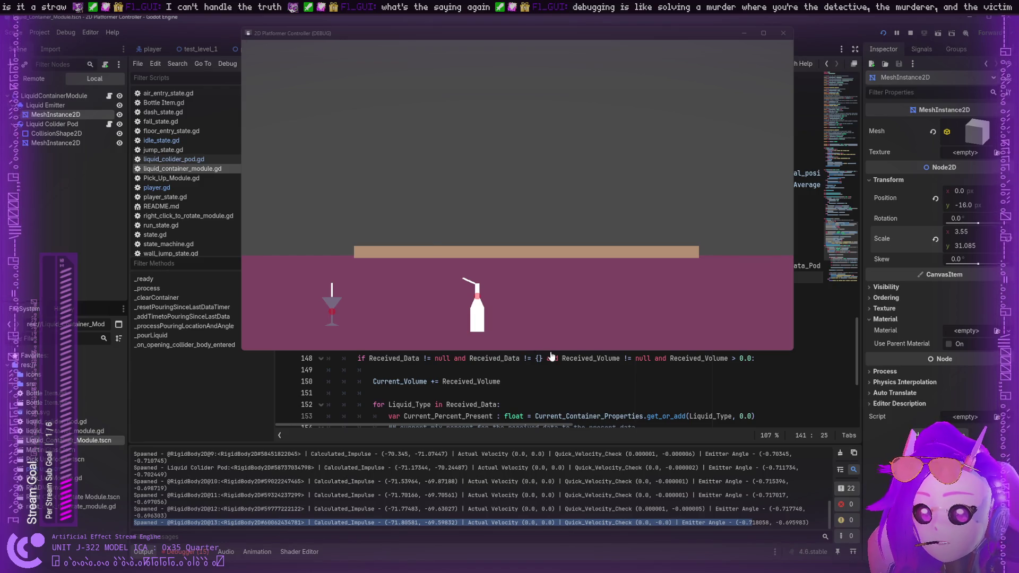
- Look up the built-in documentation page for printerr
{"action": "key", "text": "alt+Left"}
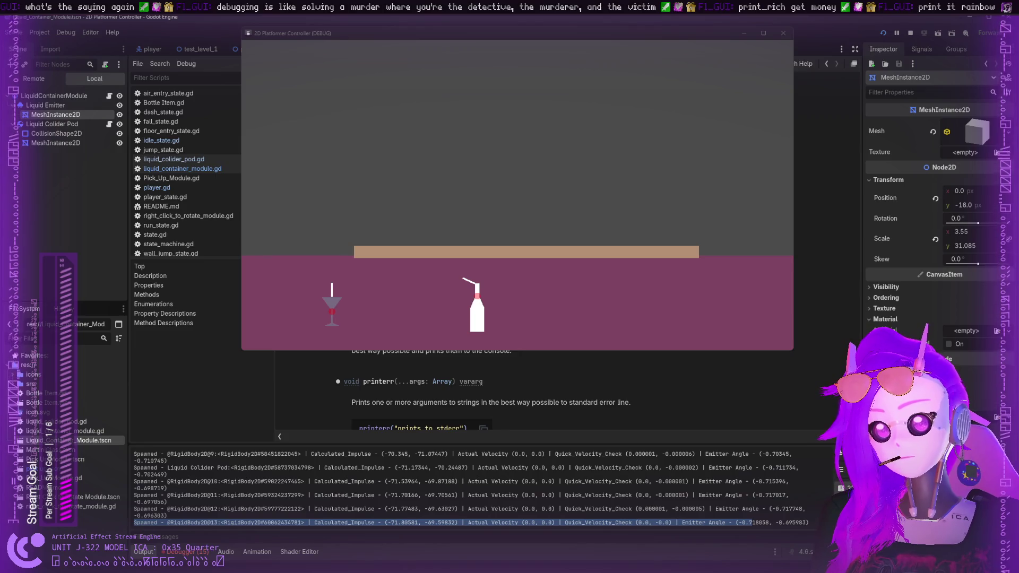
- Back in liquid_container_module.gd, type a period at the end of line 140 to begin an attribute access
{"action": "key", "text": "ctrl+F1"}
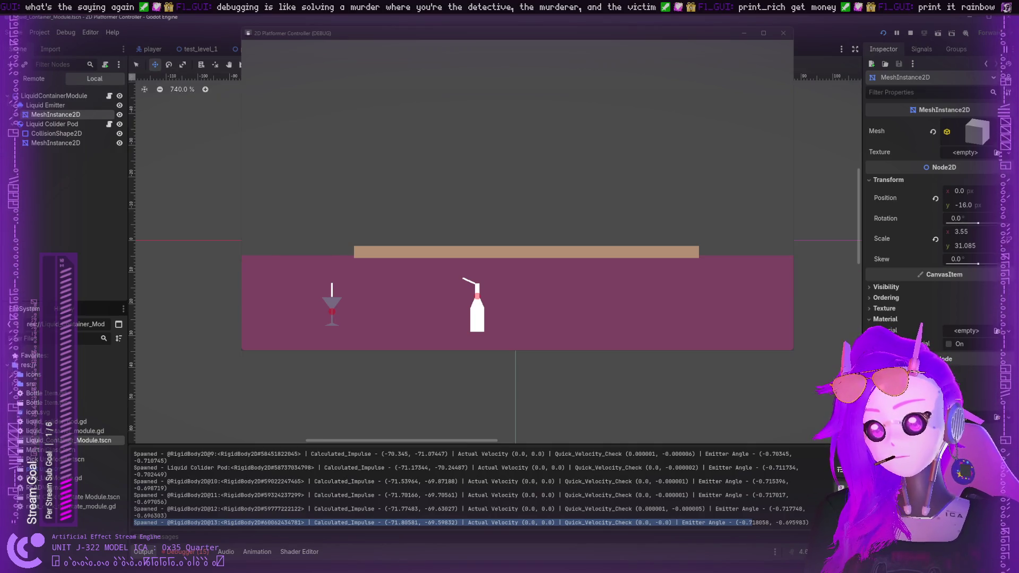
{"action": "key", "text": "ctrl+F3"}
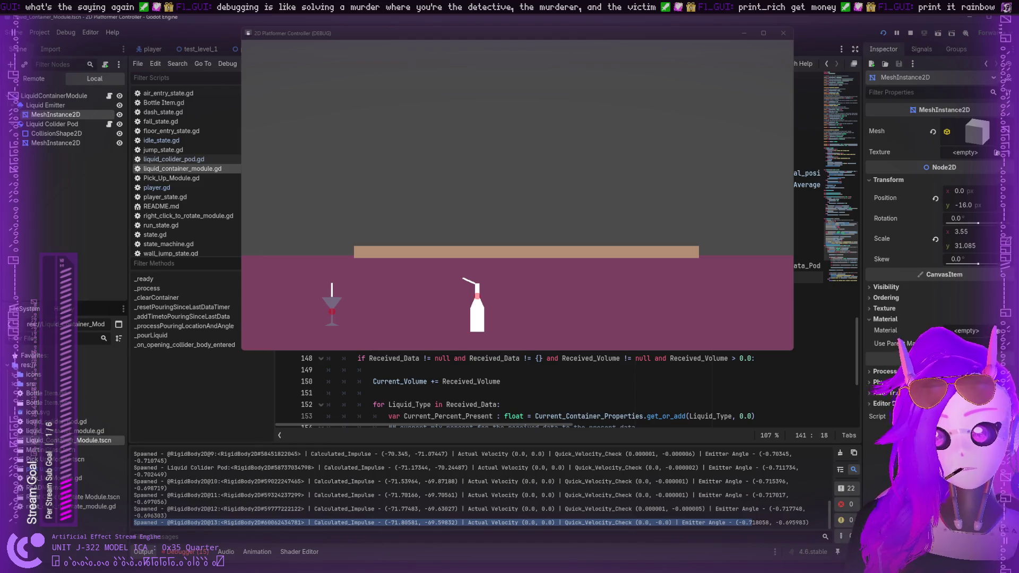
{"action": "key", "text": "Left"}
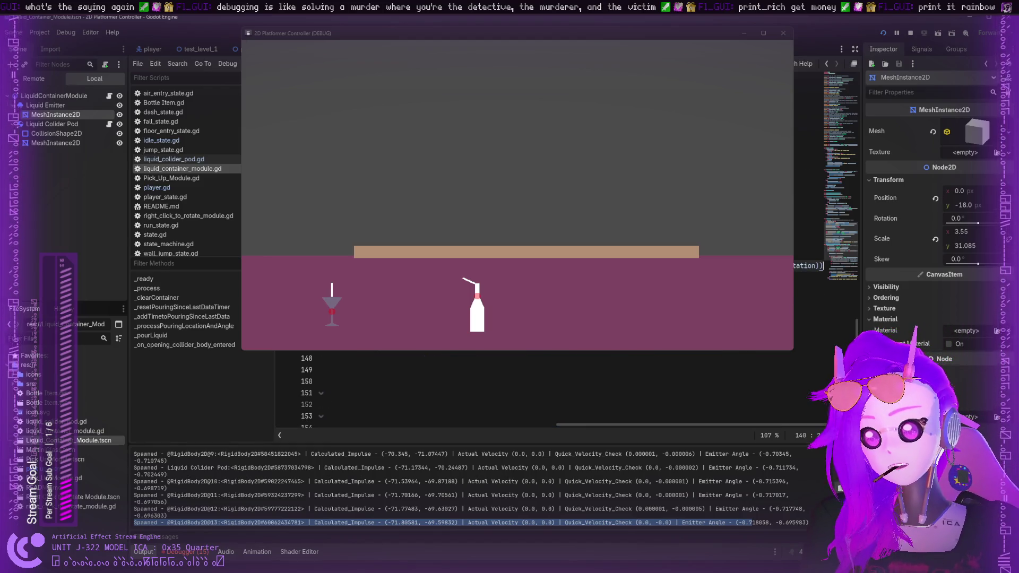
{"action": "mouse_move", "coordinate": [630, 424]}
{"action": "left_mouse_down"}
{"action": "mouse_move", "coordinate": [371, 419]}
{"action": "mouse_move", "coordinate": [348, 384]}
{"action": "mouse_move", "coordinate": [414, 379]}
{"action": "left_mouse_up"}
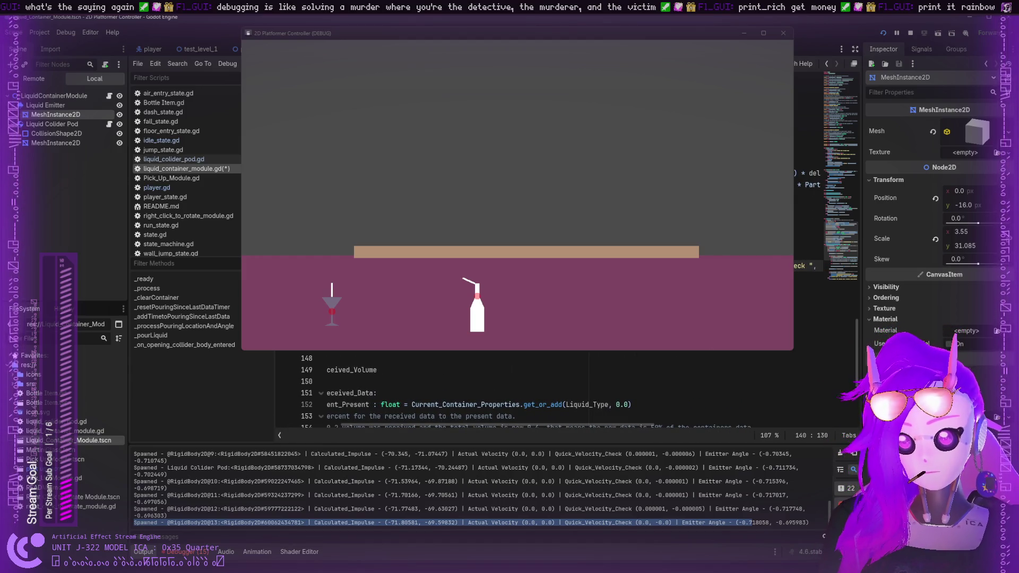
{"action": "key", "text": "BackSpace"}
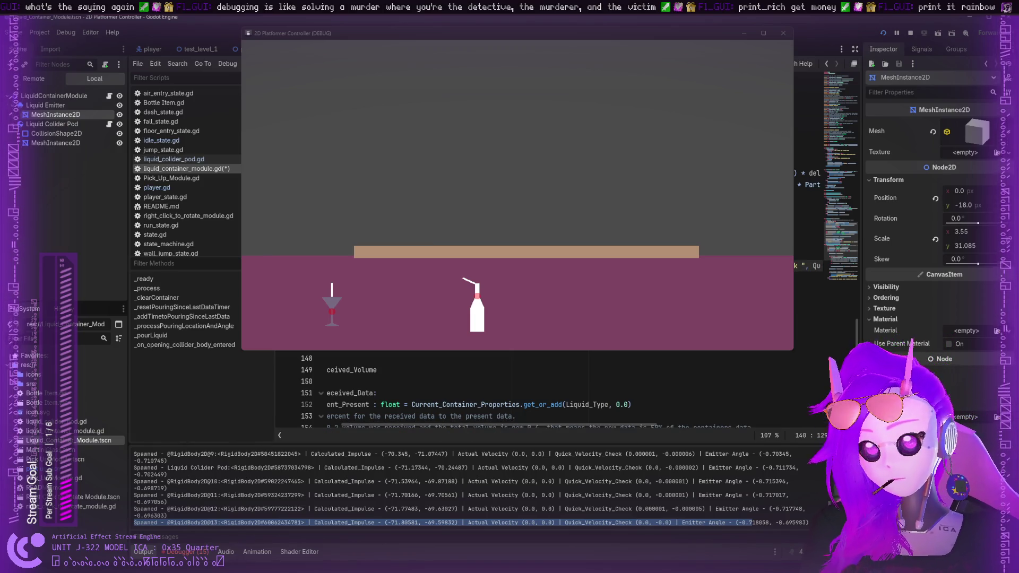
{"action": "type", "text": "."}
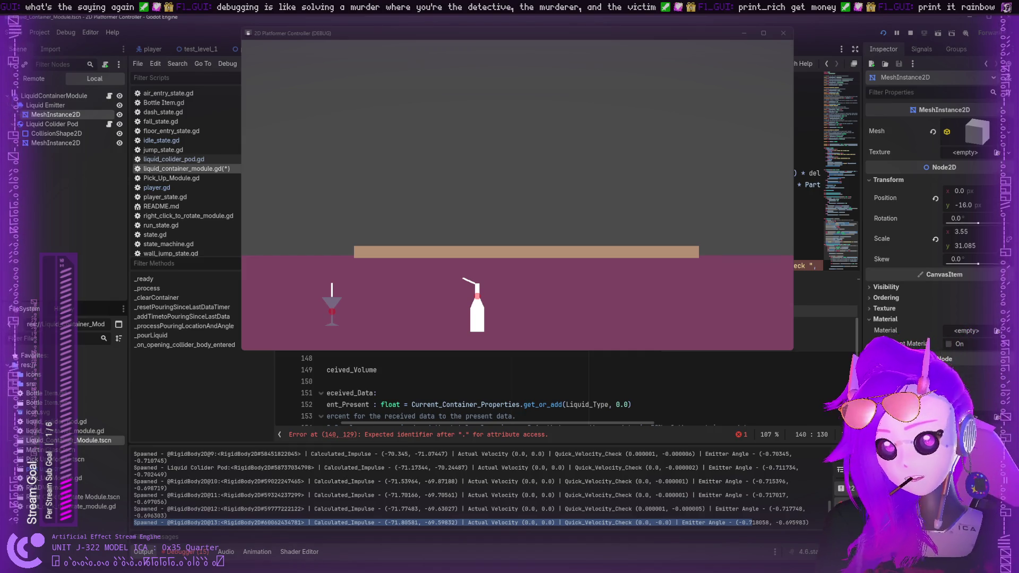
{"action": "left_click", "coordinate": [806, 219]}
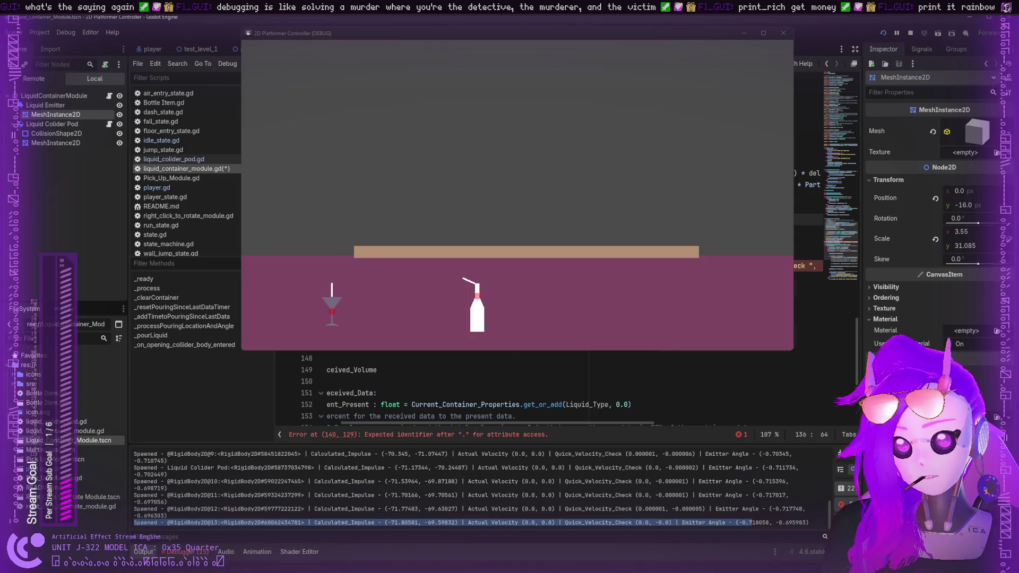
{"action": "left_click", "coordinate": [807, 266]}
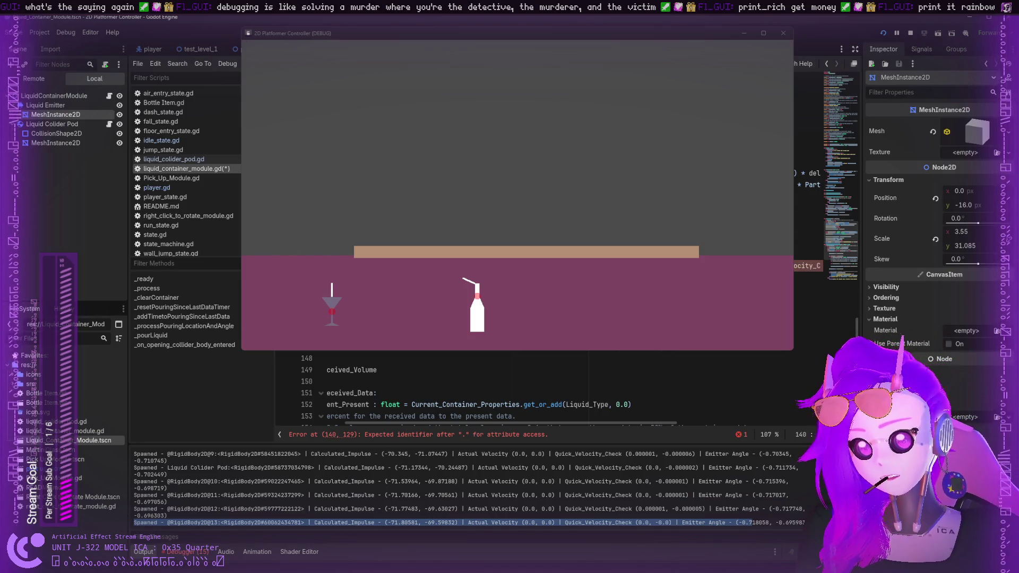
- Fix line 140 until the error clears, save liquid_container_module.gd, and select the Liquid Colider Pod node
{"action": "key", "text": "BackSpace"}
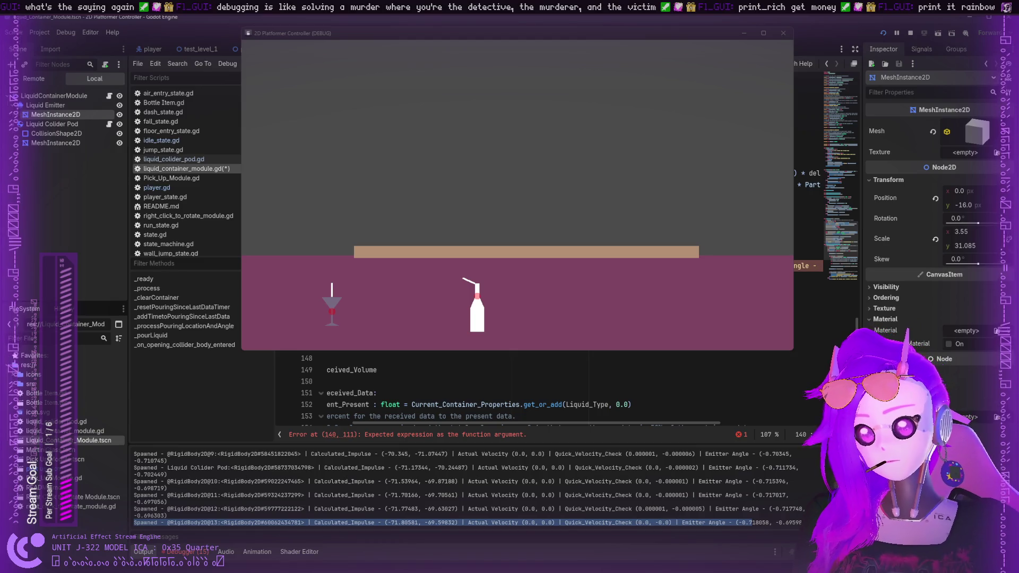
{"action": "key", "text": "BackSpace"}
{"action": "key", "text": "ctrl+s"}
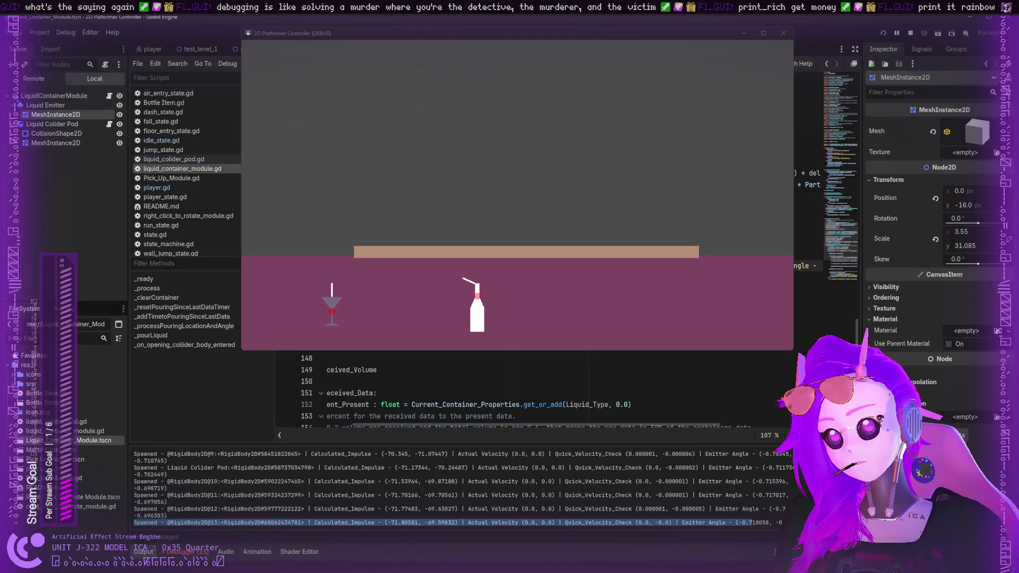
{"action": "left_click", "coordinate": [54, 133]}
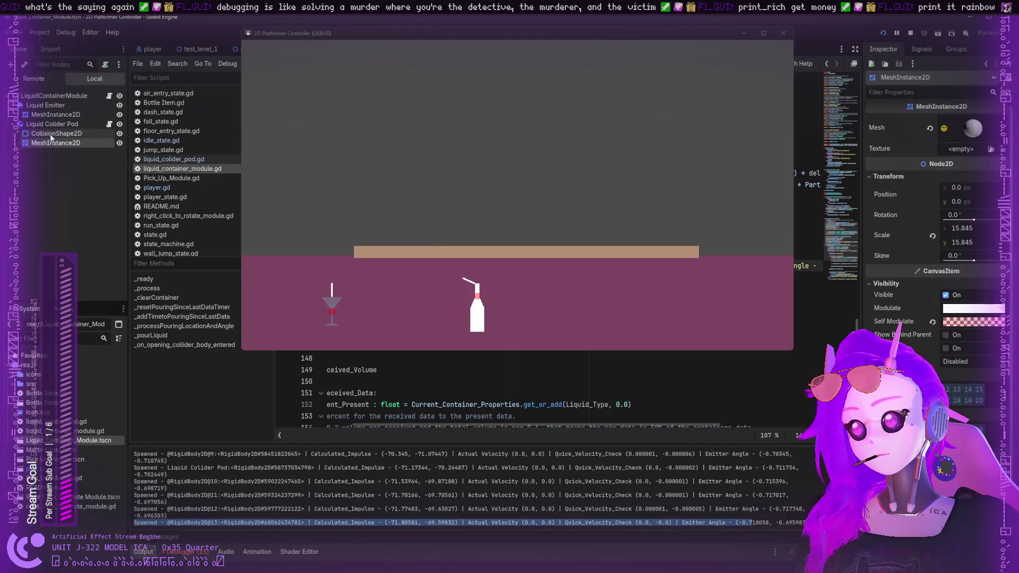
{"action": "left_click", "coordinate": [57, 124]}
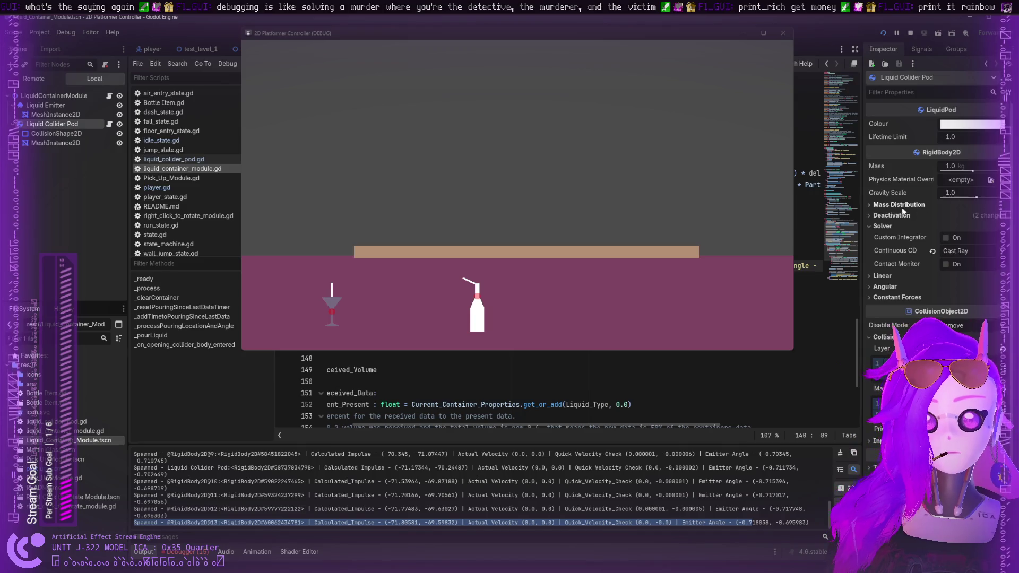
- Expand Mass Distribution in the Liquid Colider Pod's Inspector and select its Mass value for editing
{"action": "scroll", "coordinate": [902, 207], "scroll_direction": "down", "scroll_amount": 3}
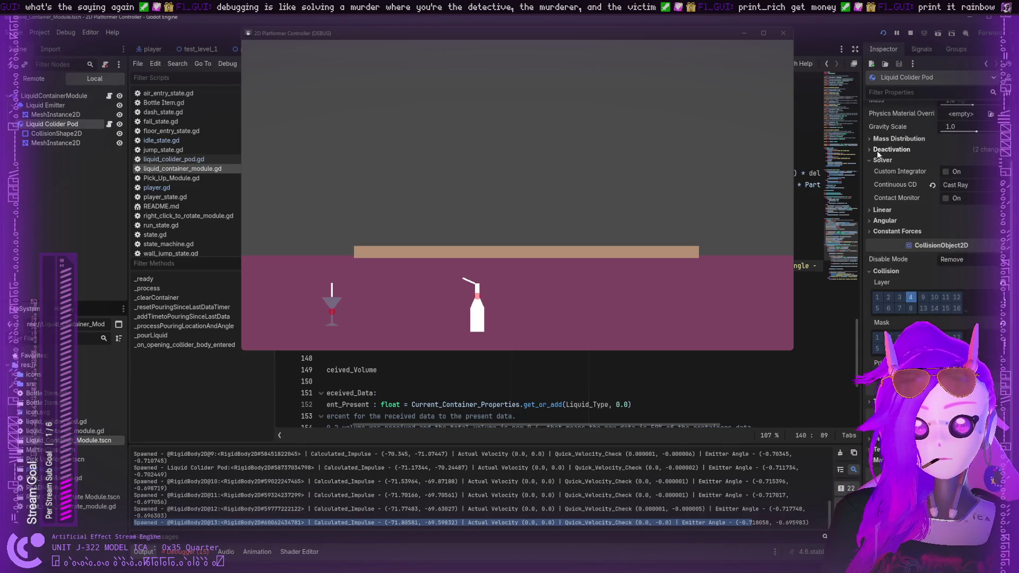
{"action": "left_click", "coordinate": [882, 138]}
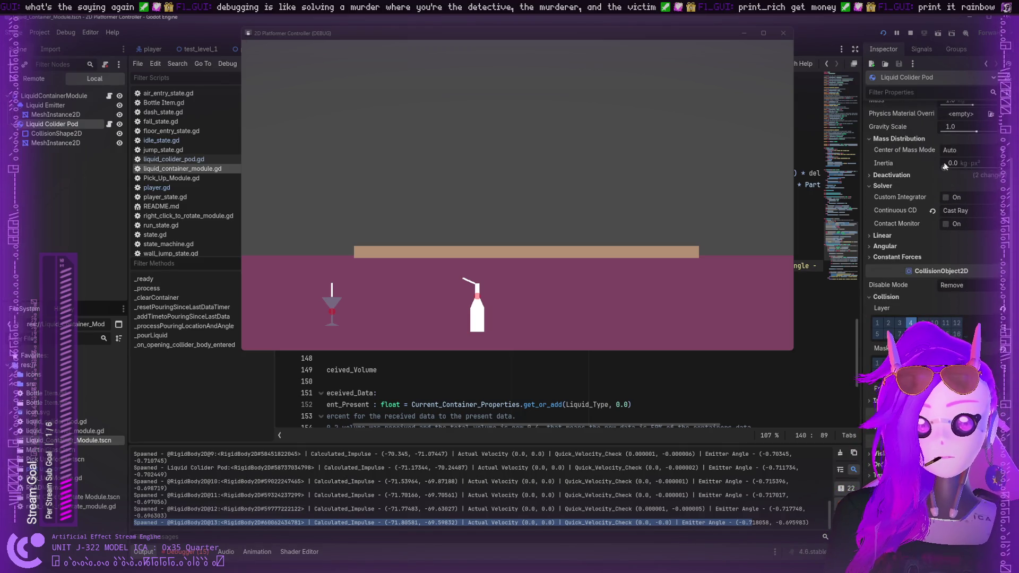
{"action": "left_click", "coordinate": [902, 139]}
{"action": "scroll", "coordinate": [902, 139], "scroll_direction": "down", "scroll_amount": 1}
{"action": "left_click", "coordinate": [901, 138]}
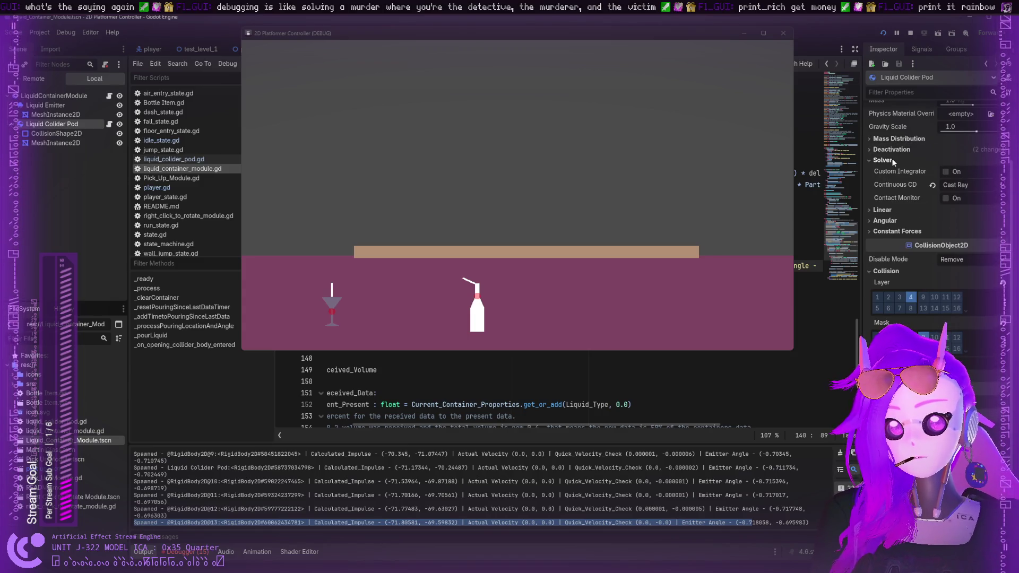
{"action": "scroll", "coordinate": [891, 163], "scroll_direction": "up", "scroll_amount": 2}
{"action": "left_click", "coordinate": [899, 177]}
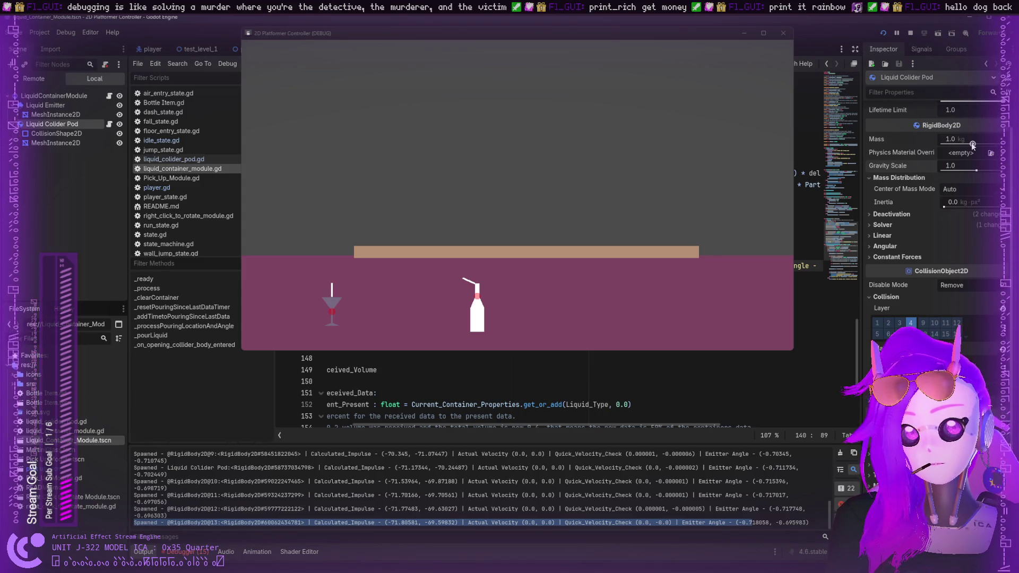
{"action": "scroll", "coordinate": [929, 170], "scroll_direction": "up", "scroll_amount": 1}
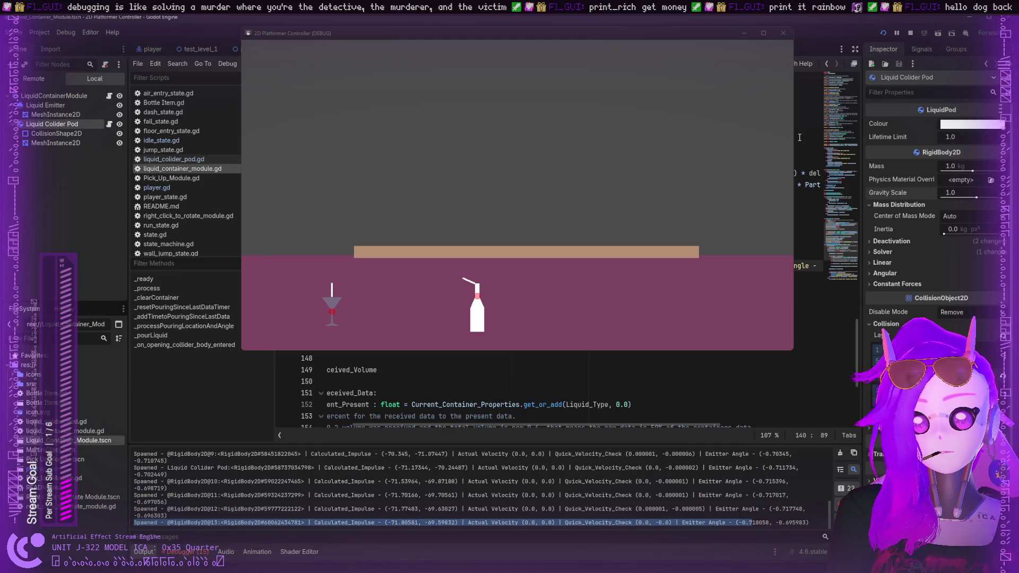
{"action": "left_click", "coordinate": [957, 166]}
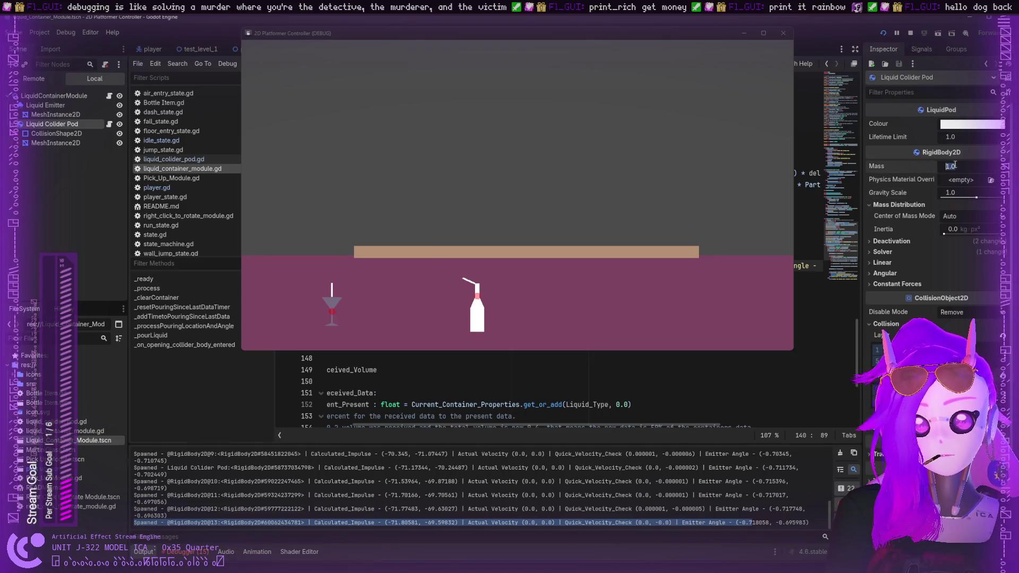
{"action": "key", "text": "ctrl+a"}
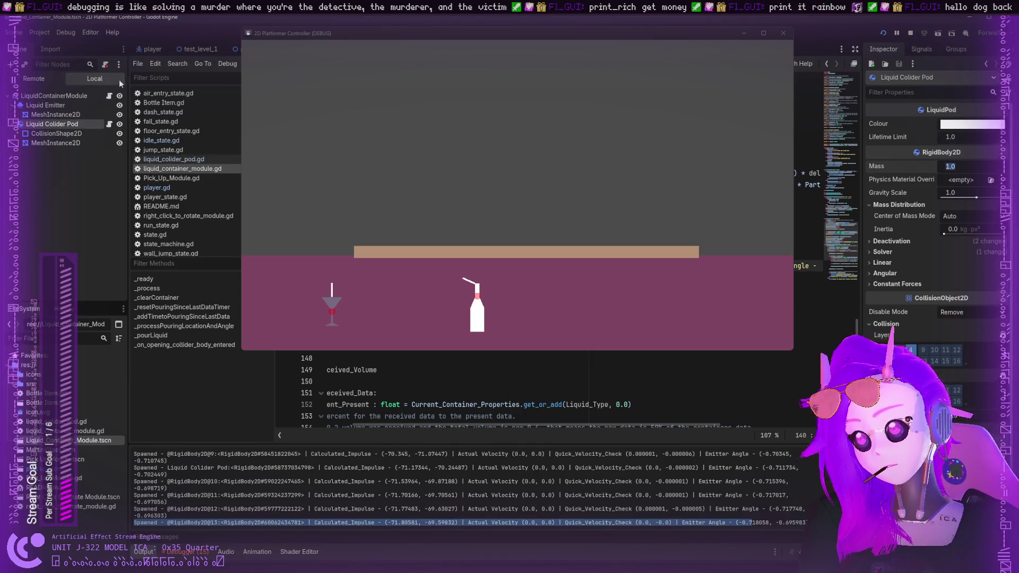
- Select the Liquid Emitter and browse its spawn position and velocity settings, initial velocity 100
{"action": "left_click", "coordinate": [45, 105]}
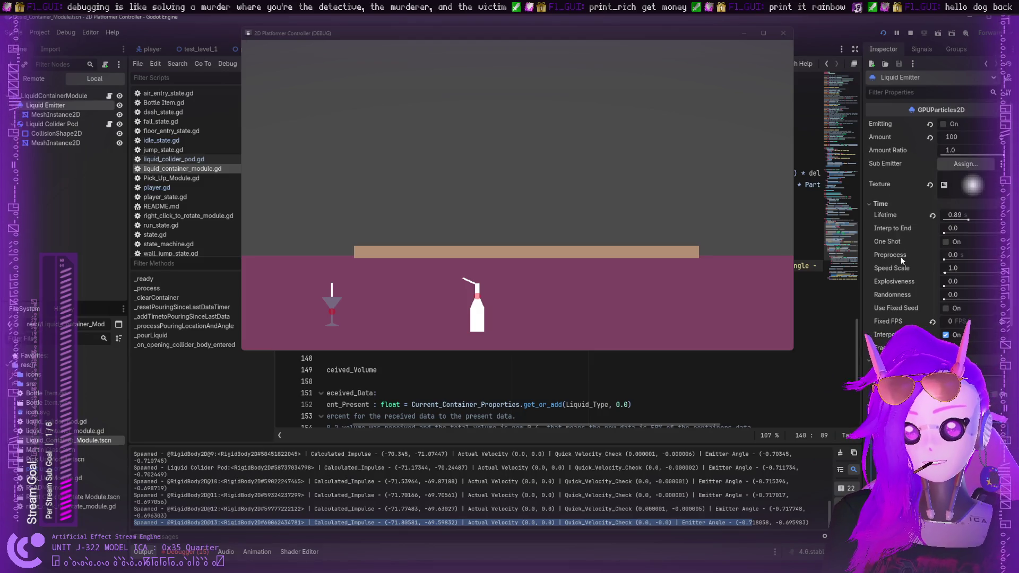
{"action": "scroll", "coordinate": [900, 256], "scroll_direction": "down", "scroll_amount": 10}
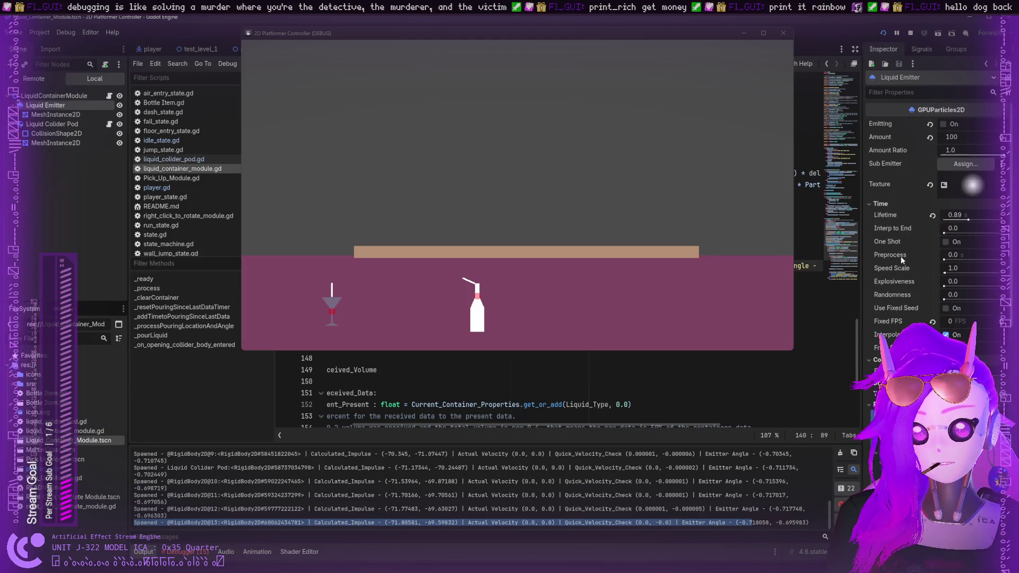
{"action": "scroll", "coordinate": [896, 268], "scroll_direction": "down", "scroll_amount": 3}
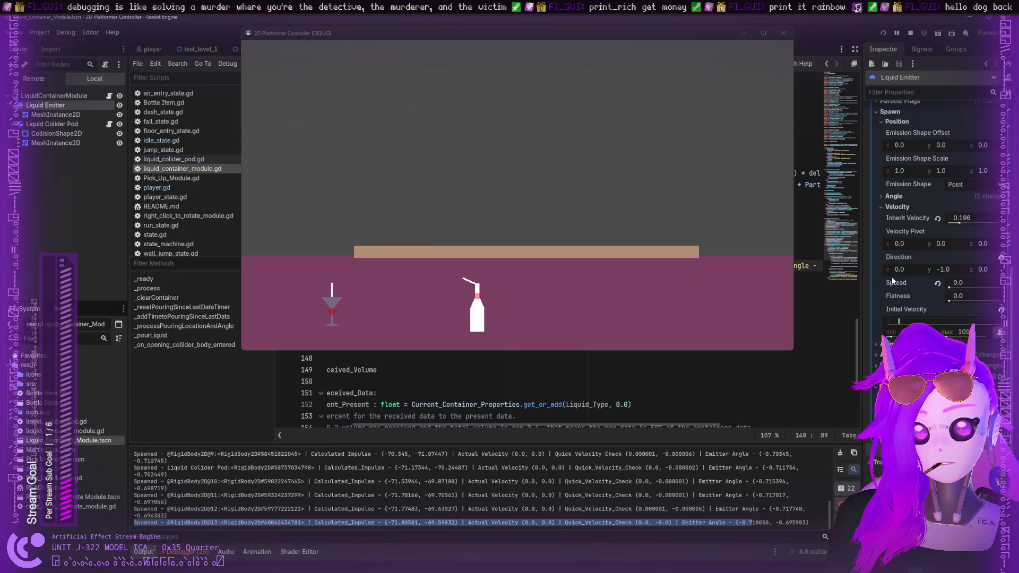
{"action": "scroll", "coordinate": [892, 291], "scroll_direction": "down", "scroll_amount": 8}
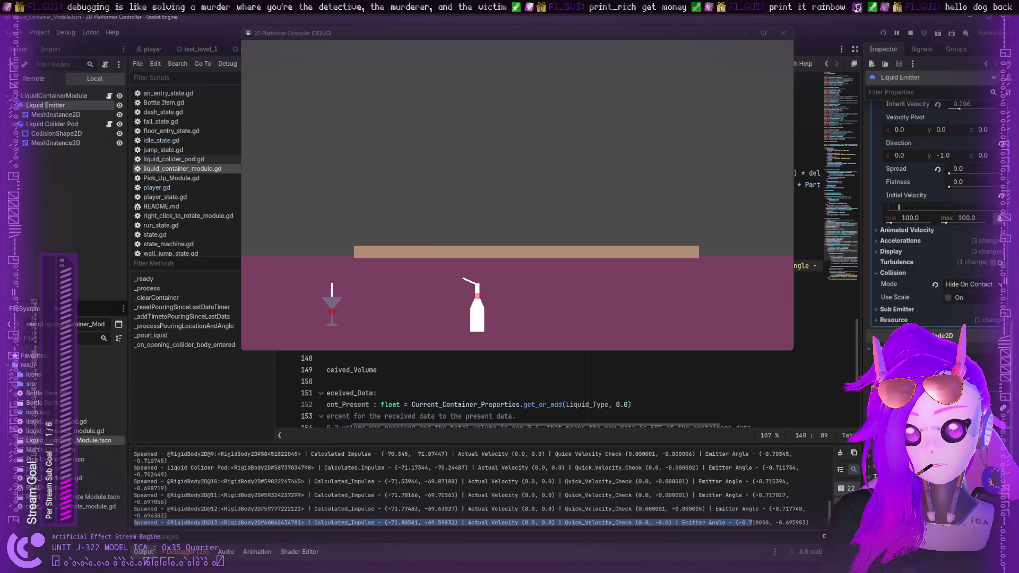
{"action": "scroll", "coordinate": [908, 269], "scroll_direction": "up", "scroll_amount": 10}
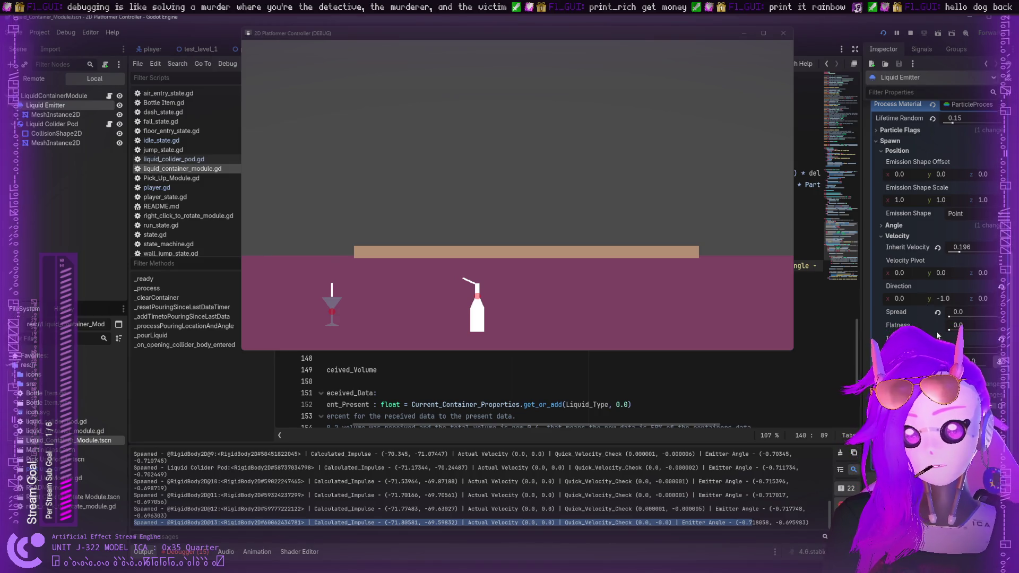
{"action": "left_click", "coordinate": [893, 237]}
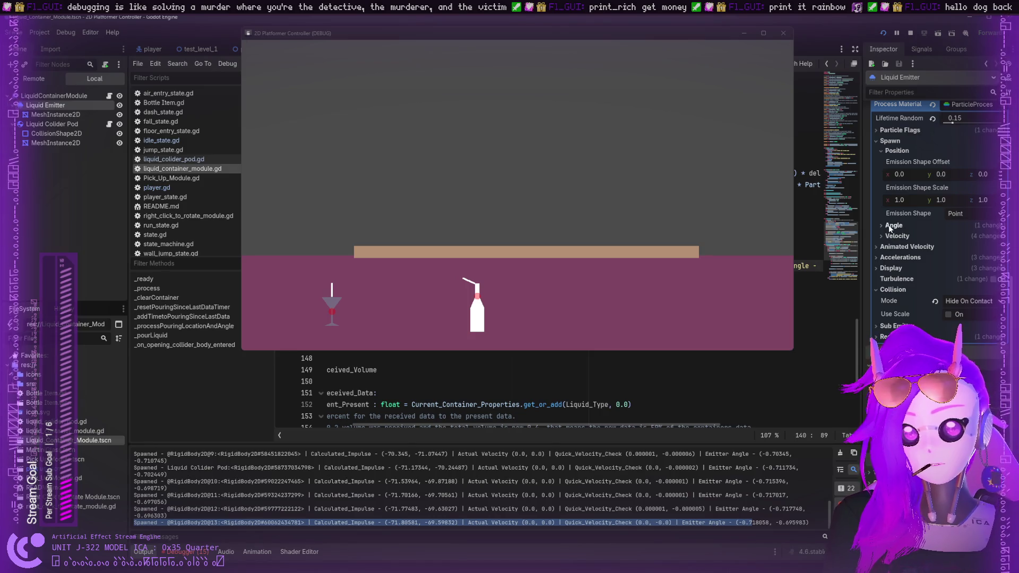
{"action": "left_click", "coordinate": [897, 150]}
{"action": "left_click", "coordinate": [900, 192]}
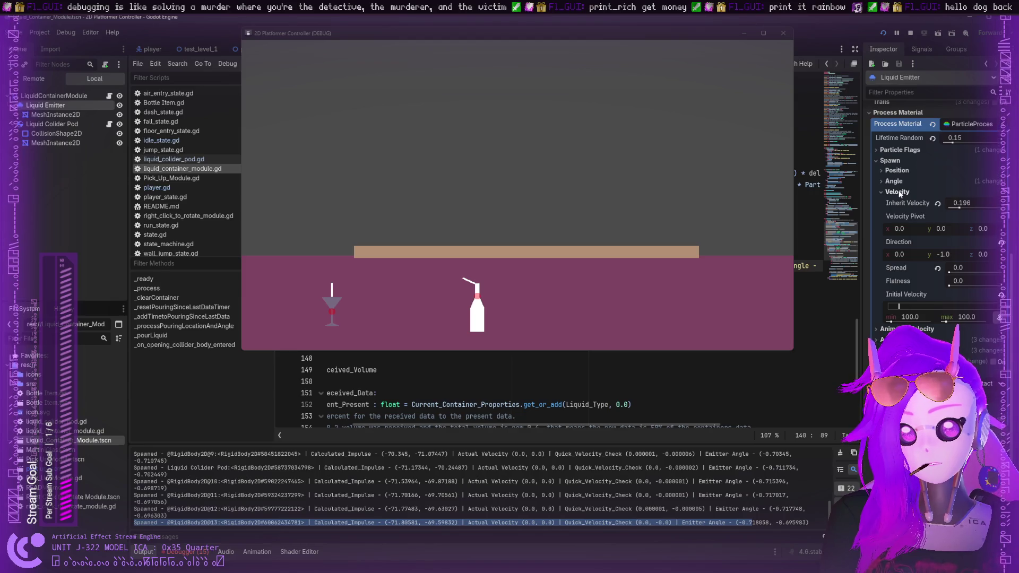
{"action": "left_click", "coordinate": [897, 192]}
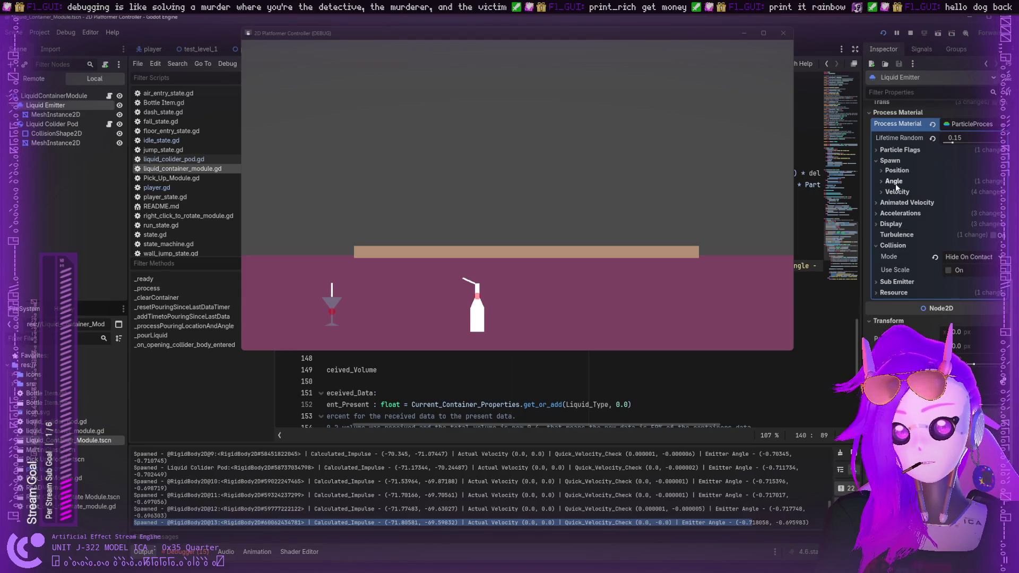
- Check the Accelerations: gravity (0, 980, 0), linear, radial, tangential and damping, then scroll to the top
{"action": "left_click", "coordinate": [902, 213]}
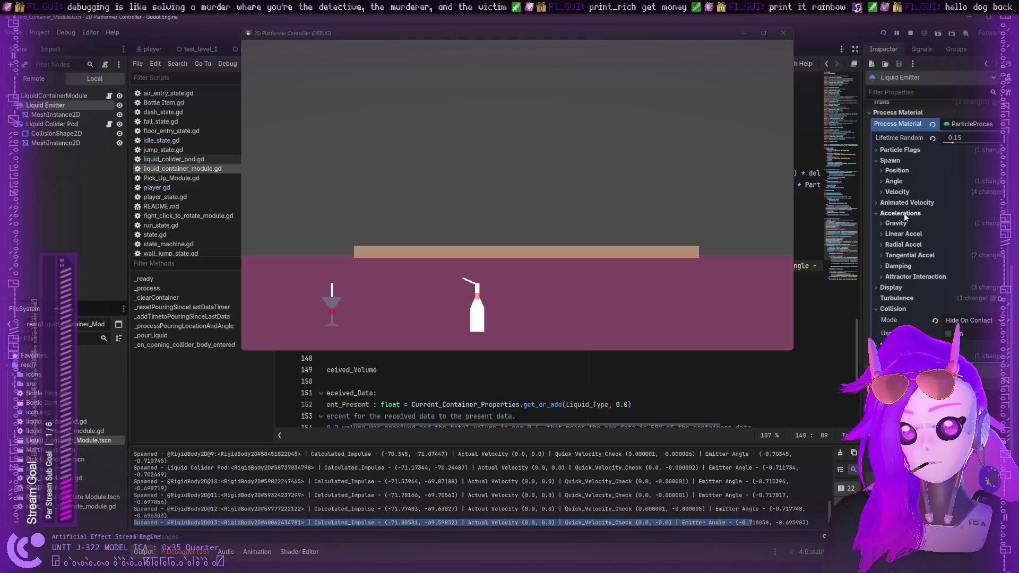
{"action": "left_click", "coordinate": [896, 223]}
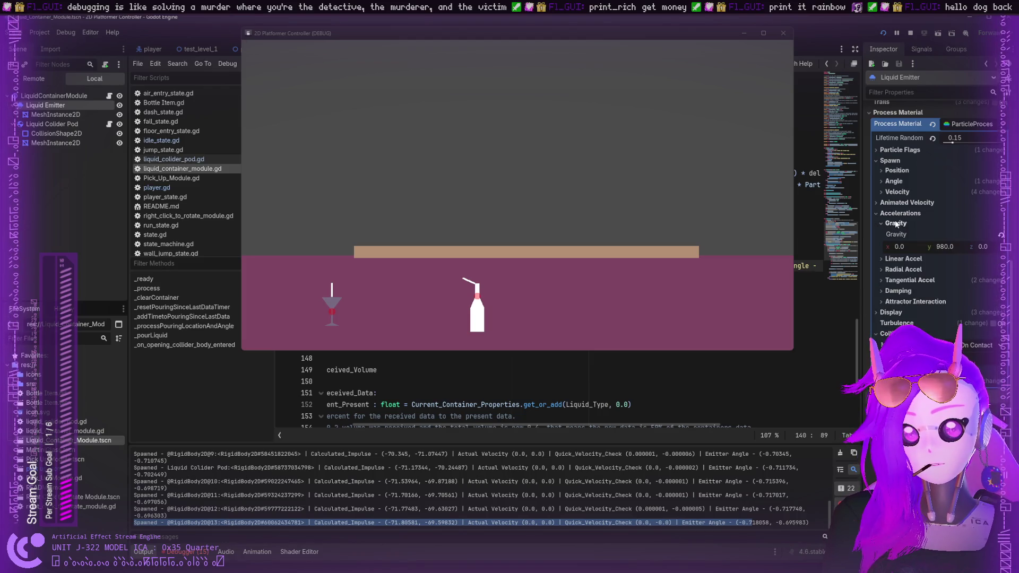
{"action": "left_click", "coordinate": [896, 223]}
{"action": "left_click", "coordinate": [901, 234]}
{"action": "left_click", "coordinate": [900, 234]}
{"action": "left_click", "coordinate": [900, 244]}
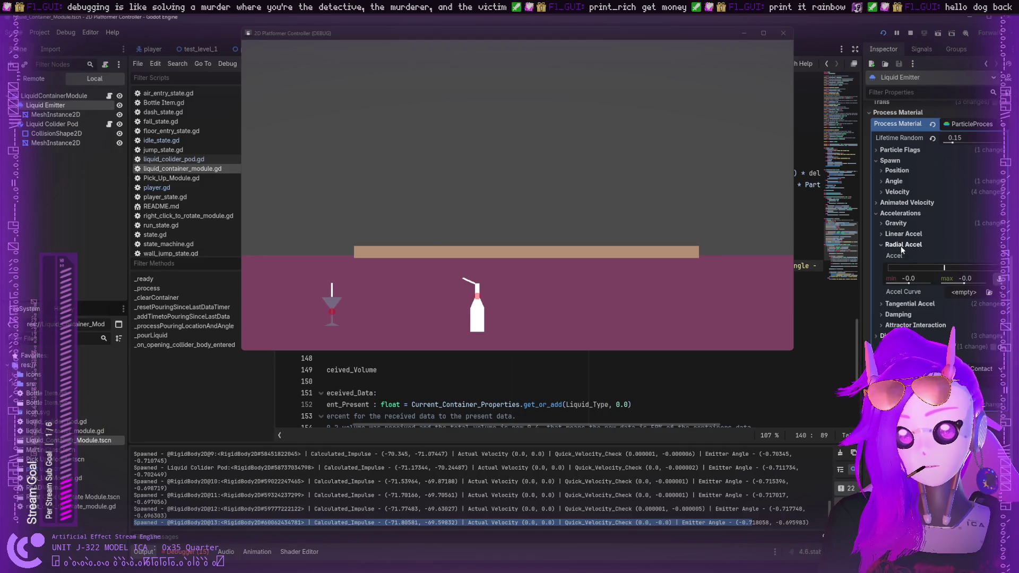
{"action": "left_click", "coordinate": [899, 245]}
{"action": "left_click", "coordinate": [894, 255]}
{"action": "left_click", "coordinate": [893, 255]}
{"action": "left_click", "coordinate": [896, 266]}
{"action": "left_click", "coordinate": [896, 266]}
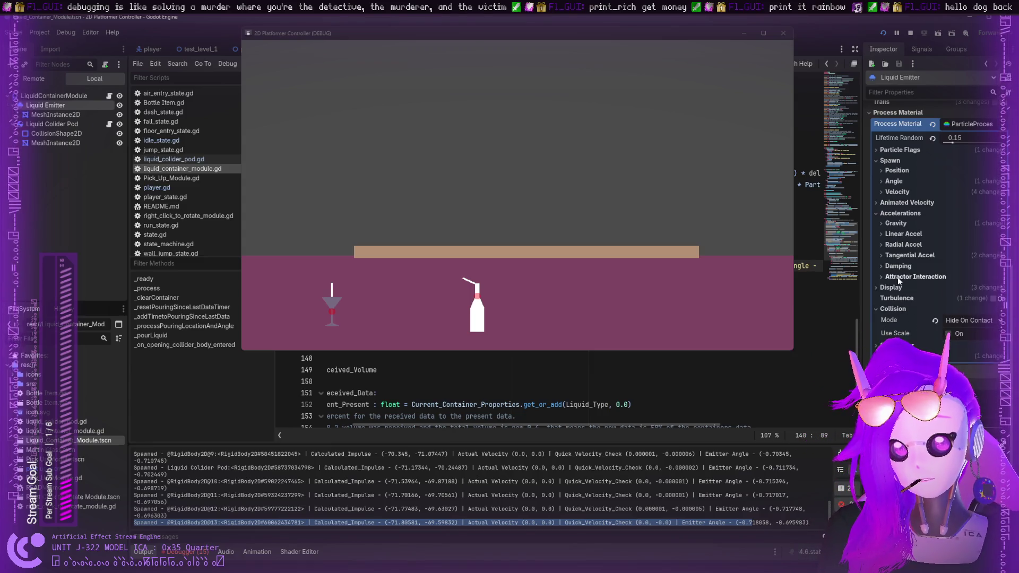
{"action": "scroll", "coordinate": [897, 277], "scroll_direction": "up", "scroll_amount": 10}
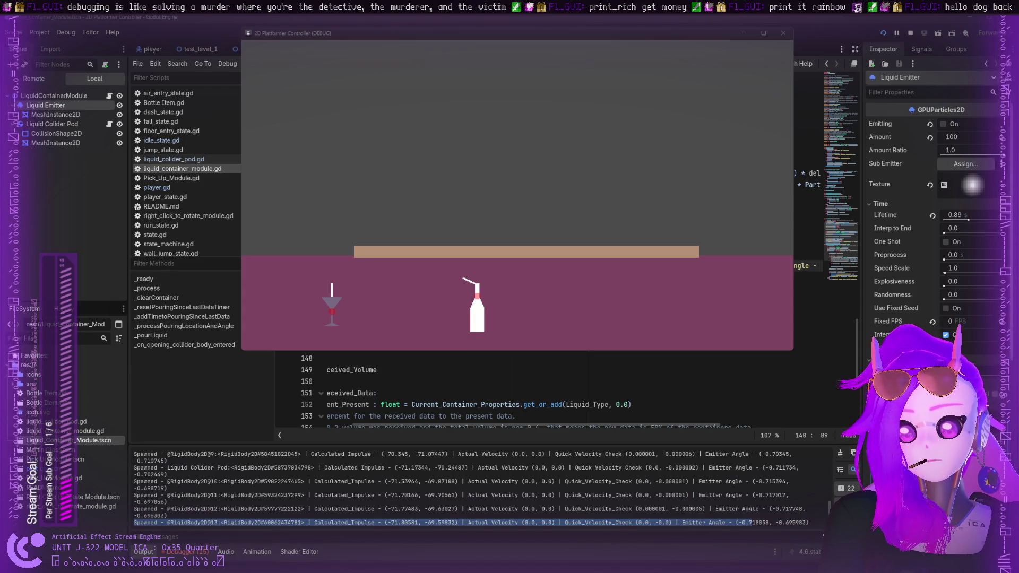
- Pour twice by lifting and tilting the bottle in the game, then stop it with F8
{"action": "mouse_move", "coordinate": [490, 292]}
{"action": "left_mouse_down"}
{"action": "mouse_move", "coordinate": [487, 173]}
{"action": "mouse_move", "coordinate": [484, 197]}
{"action": "left_mouse_up"}
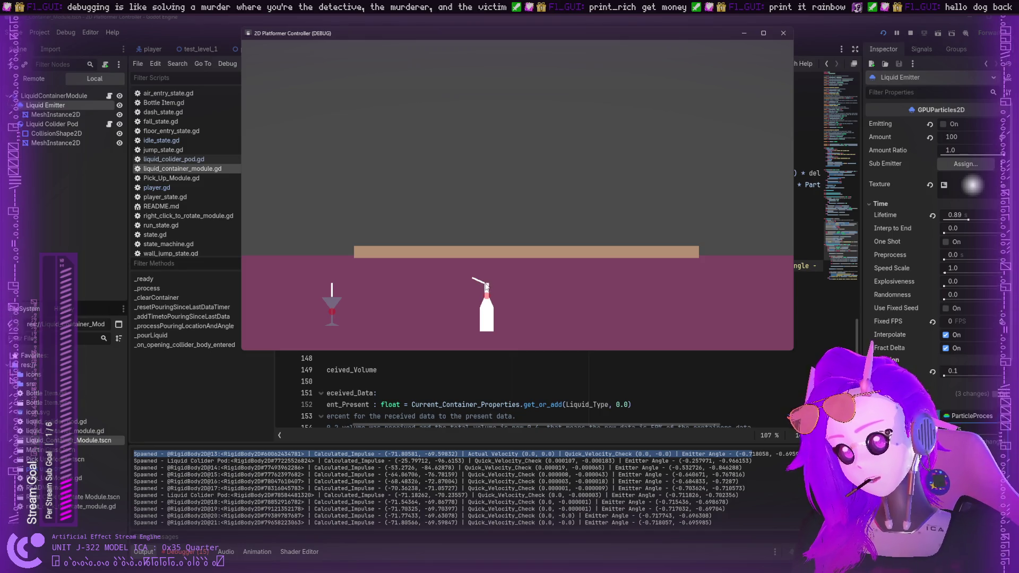
{"action": "left_click_drag", "start_coordinate": [487, 293], "coordinate": [480, 182]}
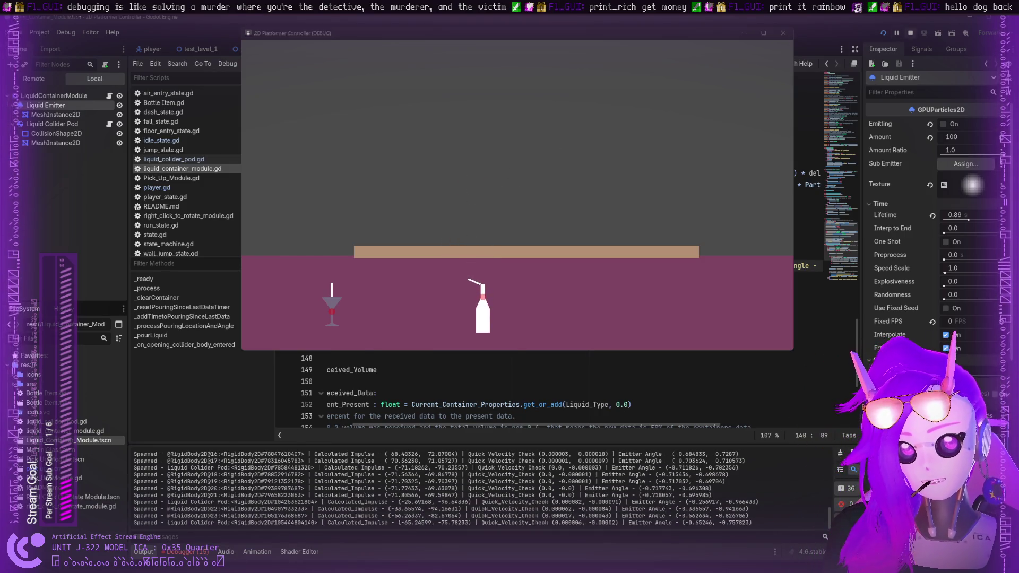
{"action": "key", "text": "F8"}
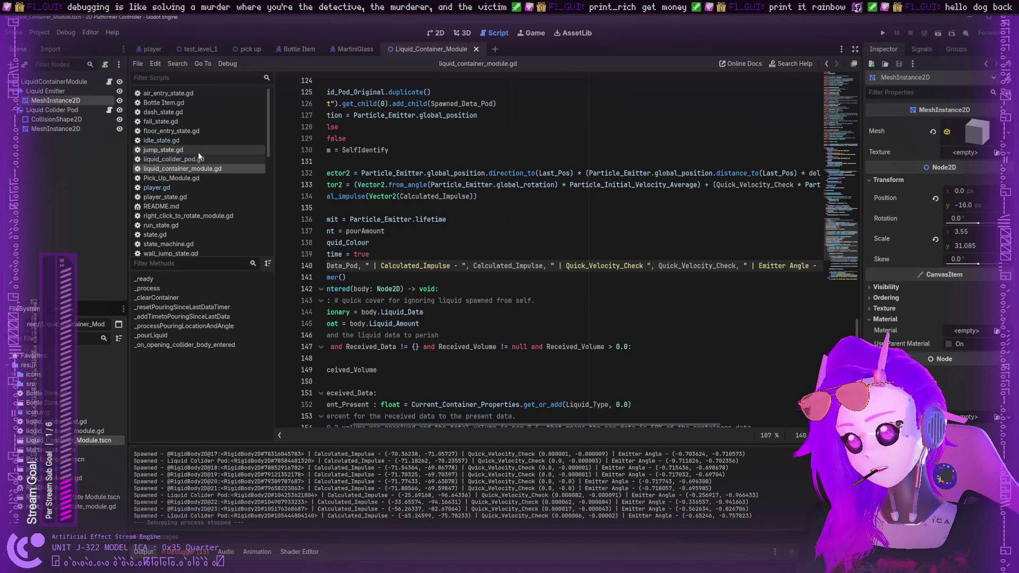
- Switch between liquid_colider_pod.gd and liquid_container_module.gd, and select the Liquid Emitter and MeshInstance2D nodes
{"action": "left_click", "coordinate": [200, 159]}
{"action": "left_click", "coordinate": [200, 170]}
{"action": "left_click", "coordinate": [200, 161]}
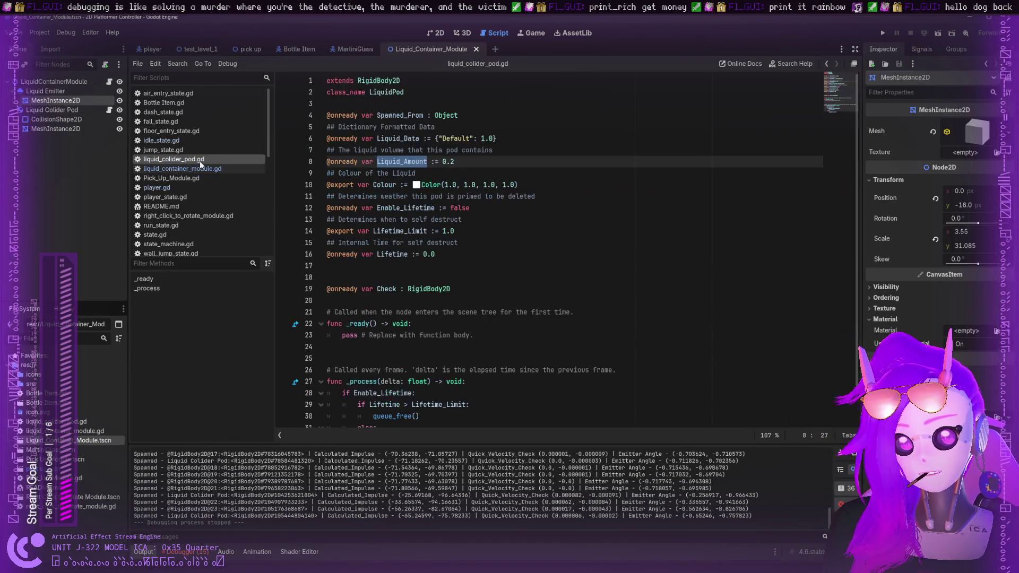
{"action": "left_click", "coordinate": [191, 147]}
{"action": "left_click", "coordinate": [181, 158]}
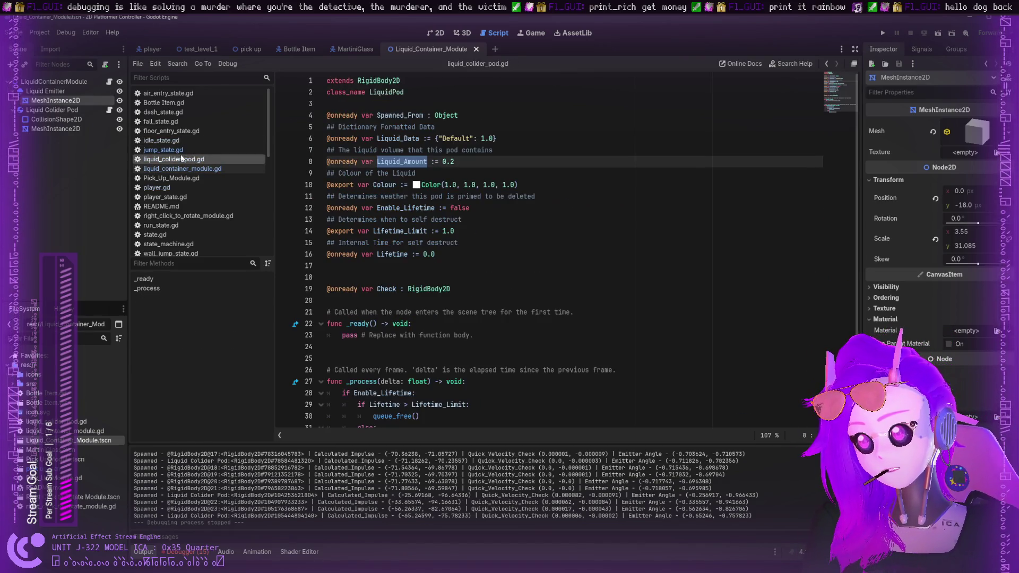
{"action": "left_click", "coordinate": [46, 91]}
{"action": "left_click", "coordinate": [77, 101]}
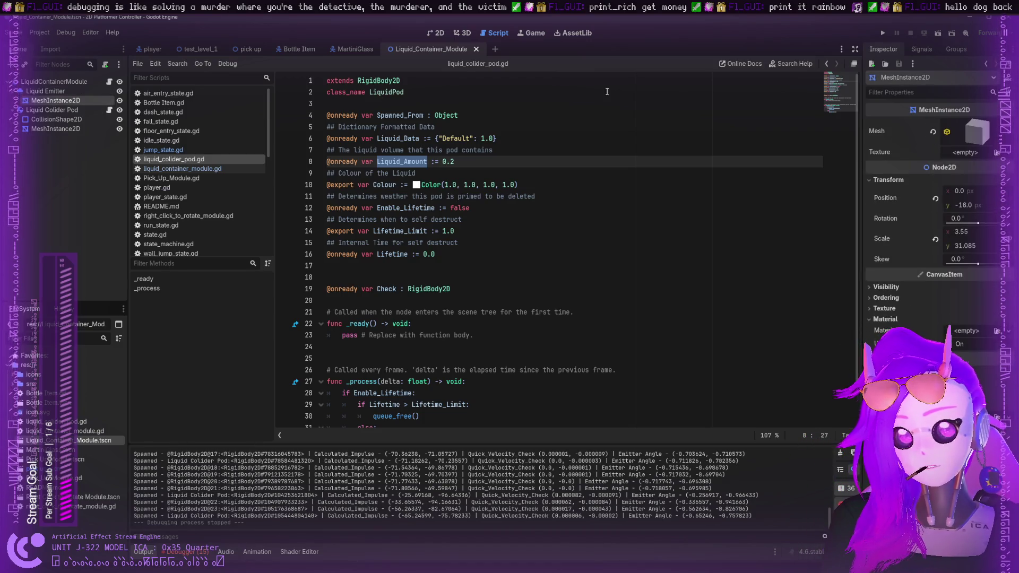
- Switch to the Bottle Item scene, review the code around line 11, then reopen liquid_container_module.gd
{"action": "left_click", "coordinate": [297, 49]}
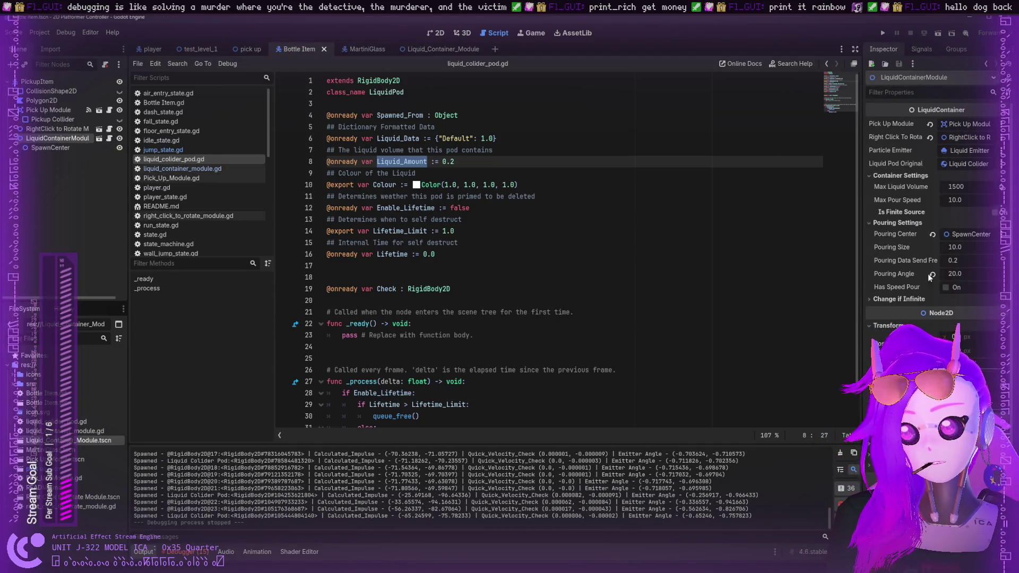
{"action": "scroll", "coordinate": [504, 202], "scroll_direction": "down", "scroll_amount": 1}
{"action": "scroll", "coordinate": [451, 188], "scroll_direction": "up", "scroll_amount": 1}
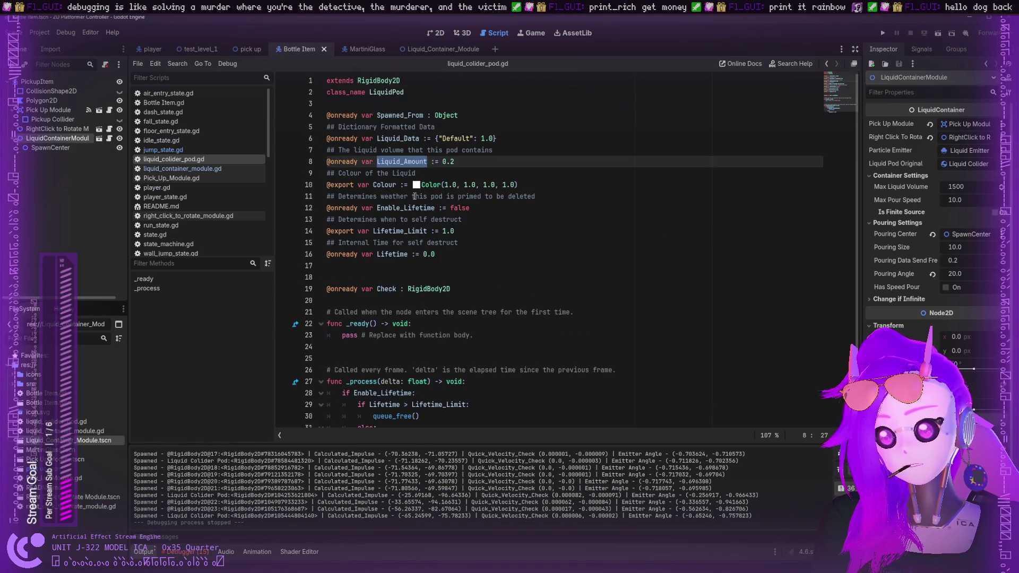
{"action": "left_click", "coordinate": [416, 196]}
{"action": "scroll", "coordinate": [415, 196], "scroll_direction": "down", "scroll_amount": 1}
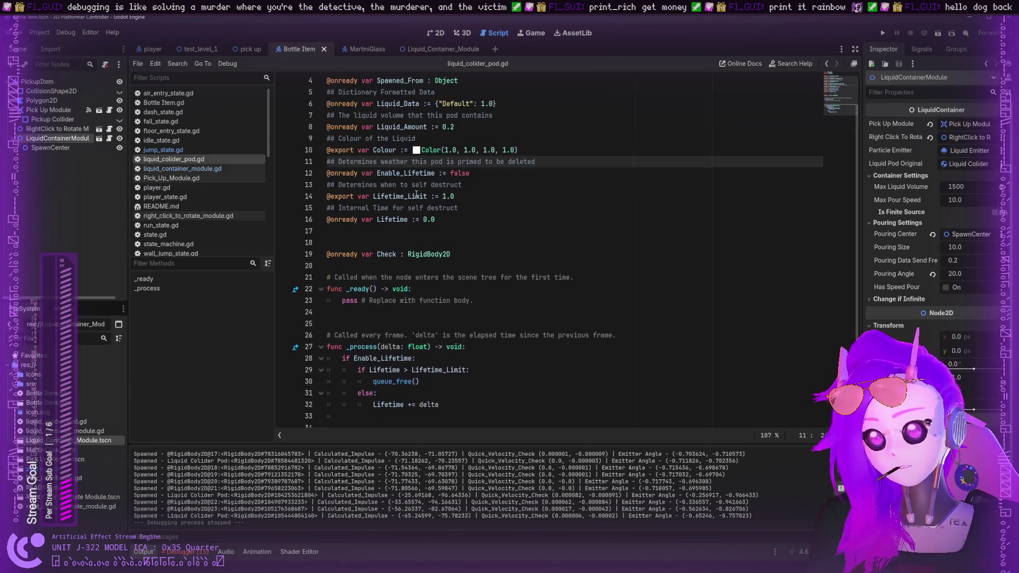
{"action": "scroll", "coordinate": [416, 195], "scroll_direction": "up", "scroll_amount": 1}
{"action": "scroll", "coordinate": [416, 194], "scroll_direction": "down", "scroll_amount": 1}
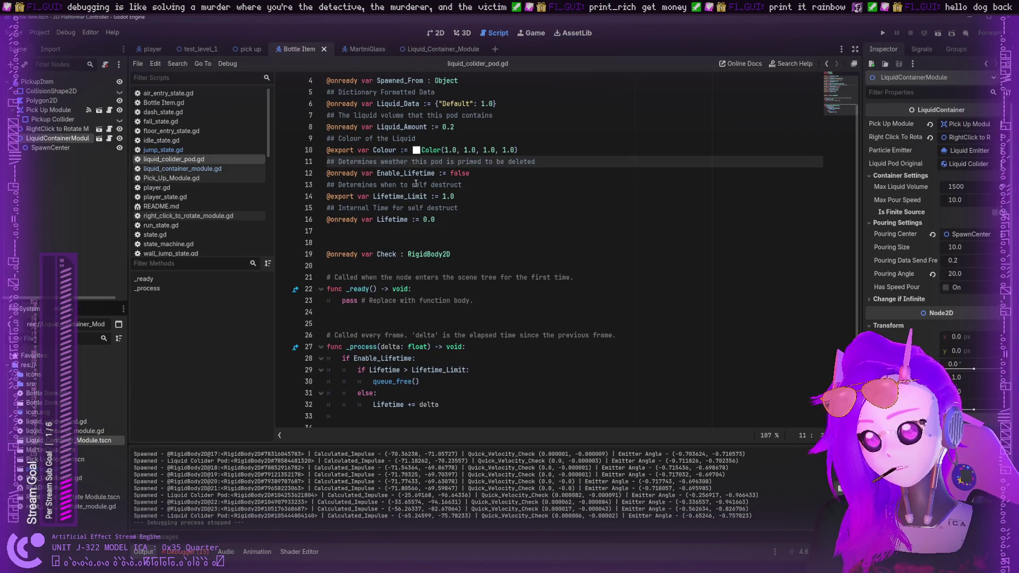
{"action": "scroll", "coordinate": [420, 195], "scroll_direction": "up", "scroll_amount": 1}
{"action": "scroll", "coordinate": [423, 196], "scroll_direction": "down", "scroll_amount": 1}
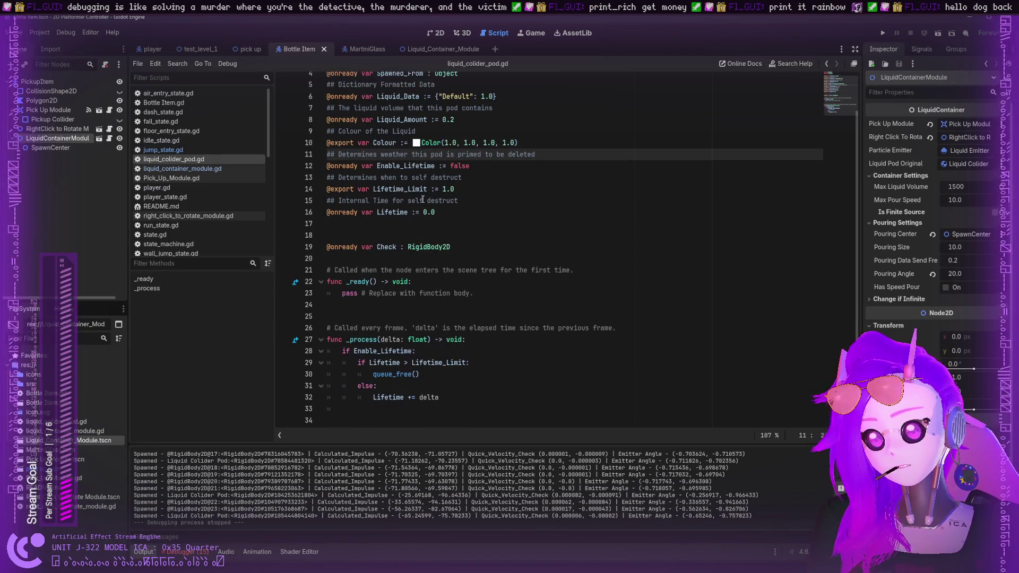
{"action": "scroll", "coordinate": [422, 196], "scroll_direction": "up", "scroll_amount": 1}
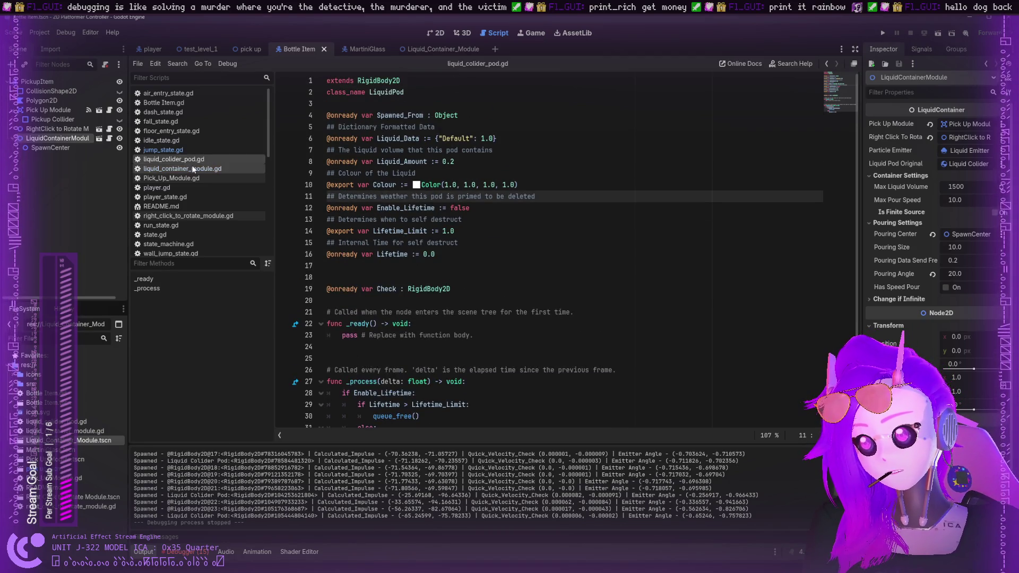
{"action": "left_click", "coordinate": [191, 168]}
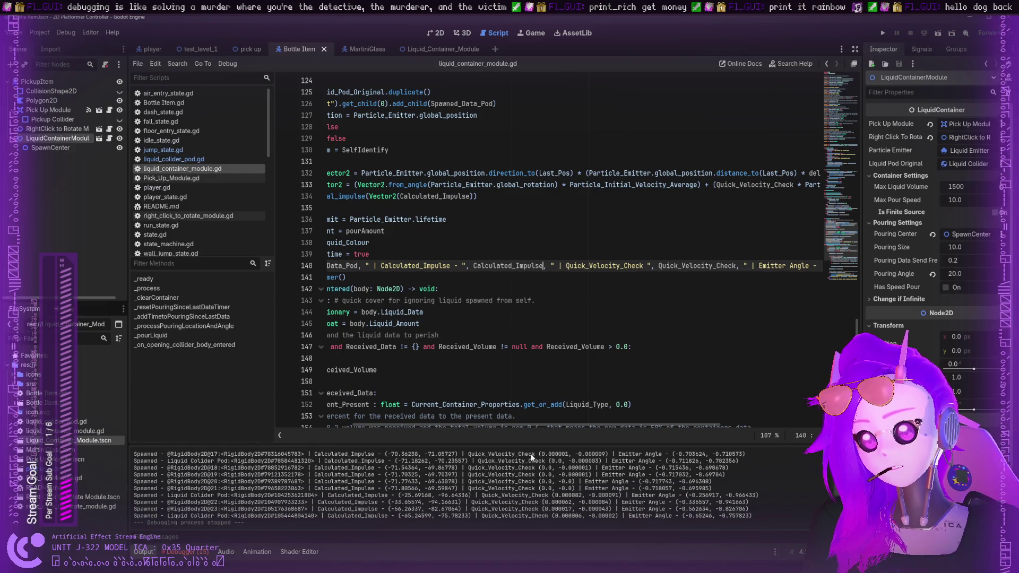
{"action": "left_click_drag", "start_coordinate": [489, 426], "coordinate": [358, 423]}
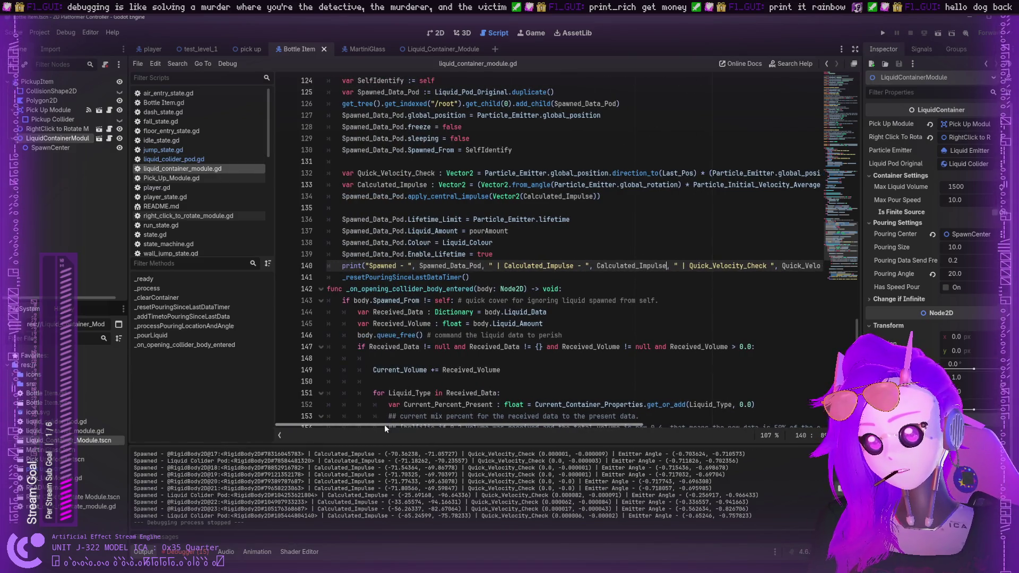
{"action": "scroll", "coordinate": [499, 314], "scroll_direction": "down", "scroll_amount": 5}
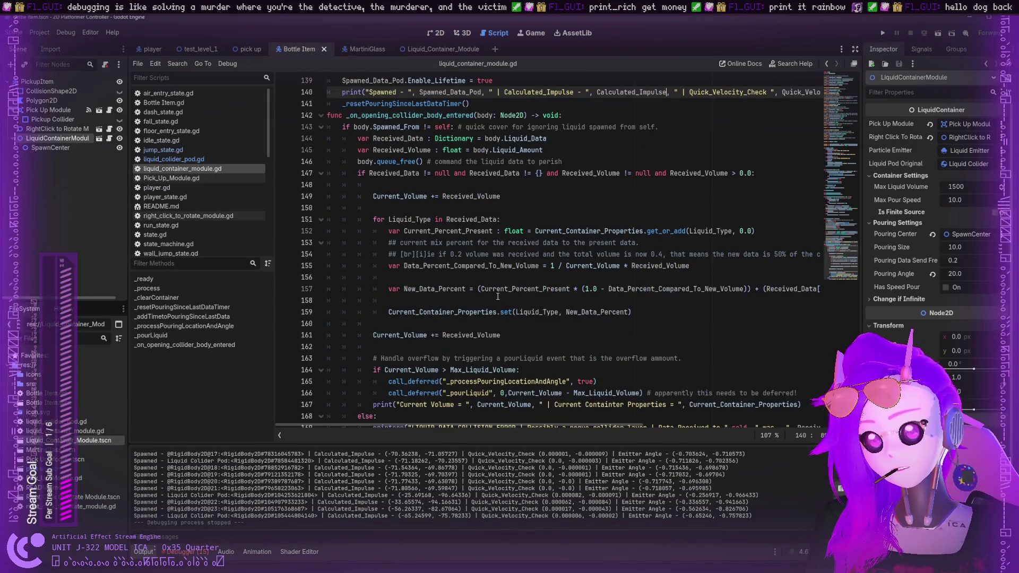
{"action": "scroll", "coordinate": [498, 297], "scroll_direction": "down", "scroll_amount": 1}
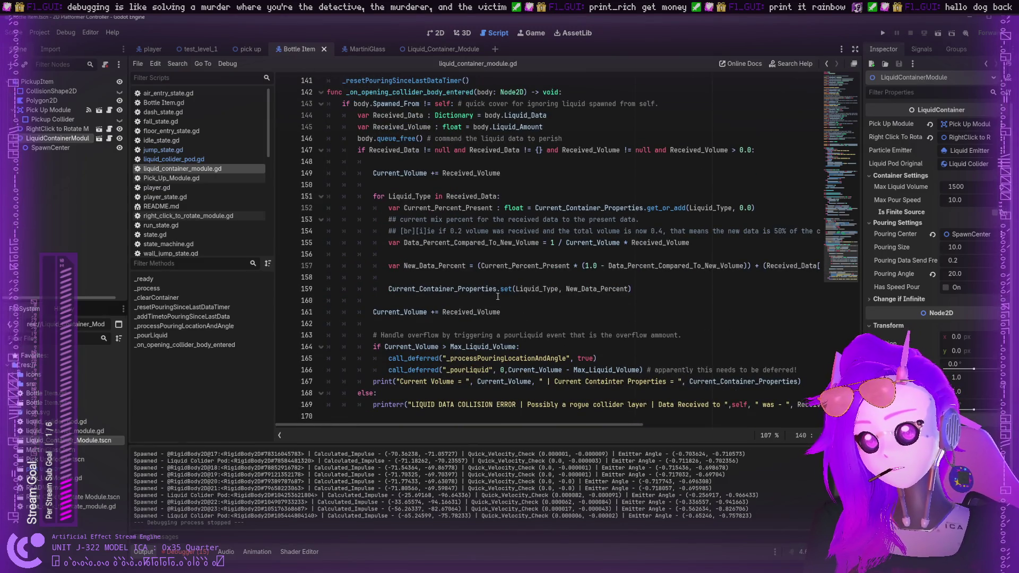
{"action": "scroll", "coordinate": [497, 296], "scroll_direction": "up", "scroll_amount": 4}
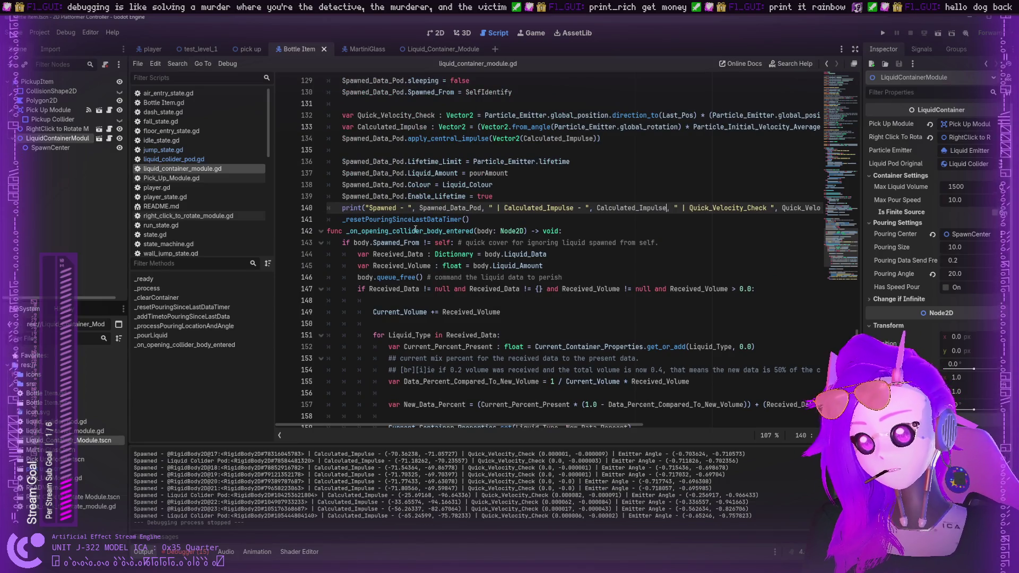
{"action": "scroll", "coordinate": [489, 284], "scroll_direction": "up", "scroll_amount": 2}
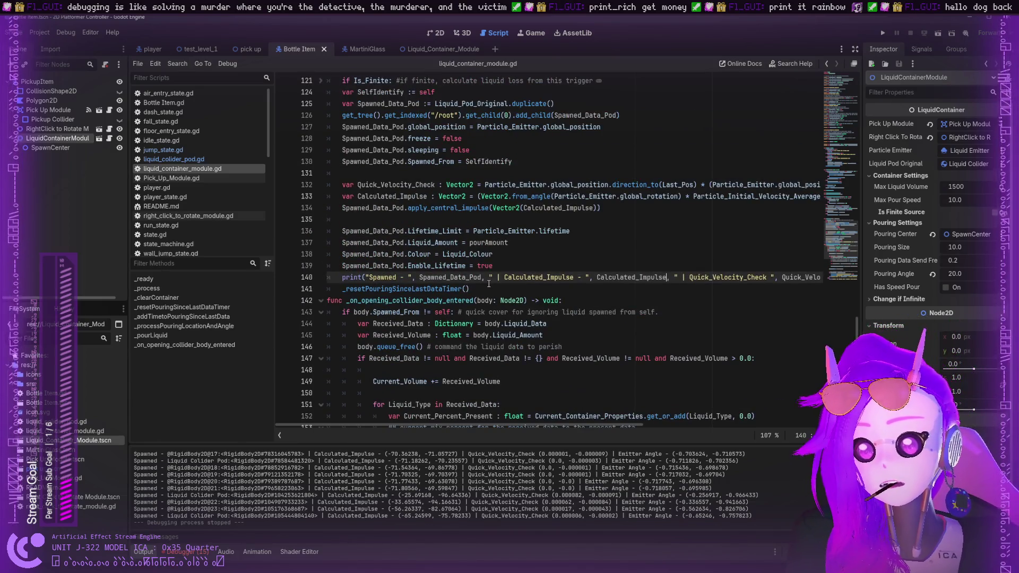
- Remove the Vector2.from_angle( wrapper on line 140 so it prints Particle_Emitter.global_rotation
{"action": "scroll", "coordinate": [488, 283], "scroll_direction": "up", "scroll_amount": 1}
{"action": "left_click_drag", "start_coordinate": [503, 425], "coordinate": [735, 428]}
{"action": "double_click", "coordinate": [706, 313]}
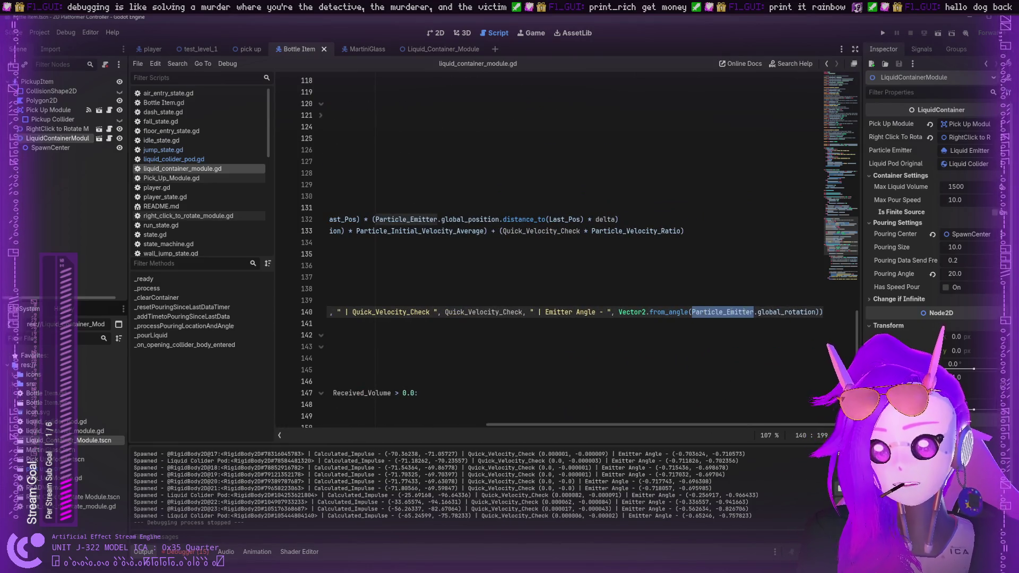
{"action": "left_click_drag", "start_coordinate": [815, 312], "coordinate": [623, 314]}
{"action": "left_click", "coordinate": [692, 312]}
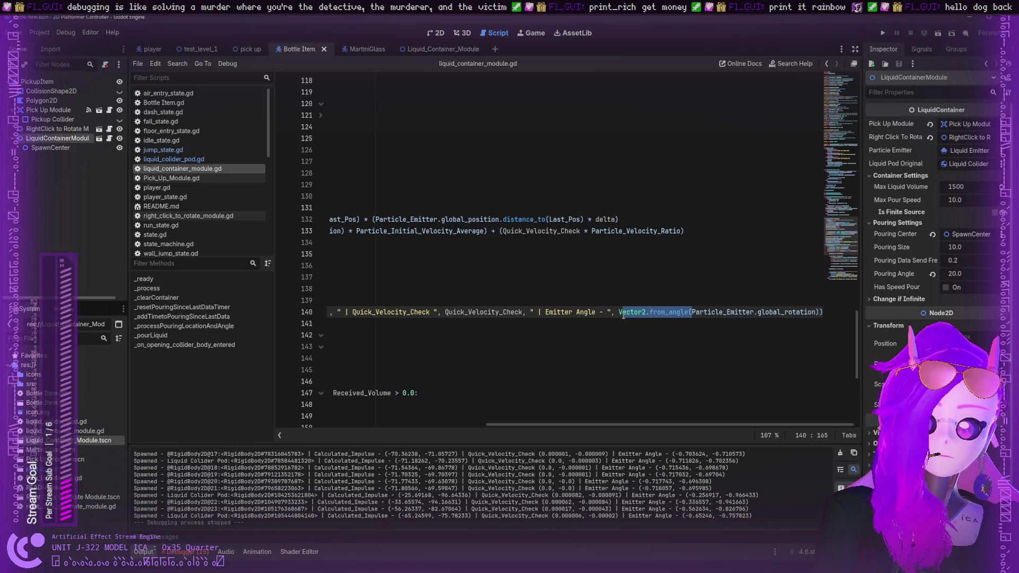
{"action": "key", "text": "BackSpace"}
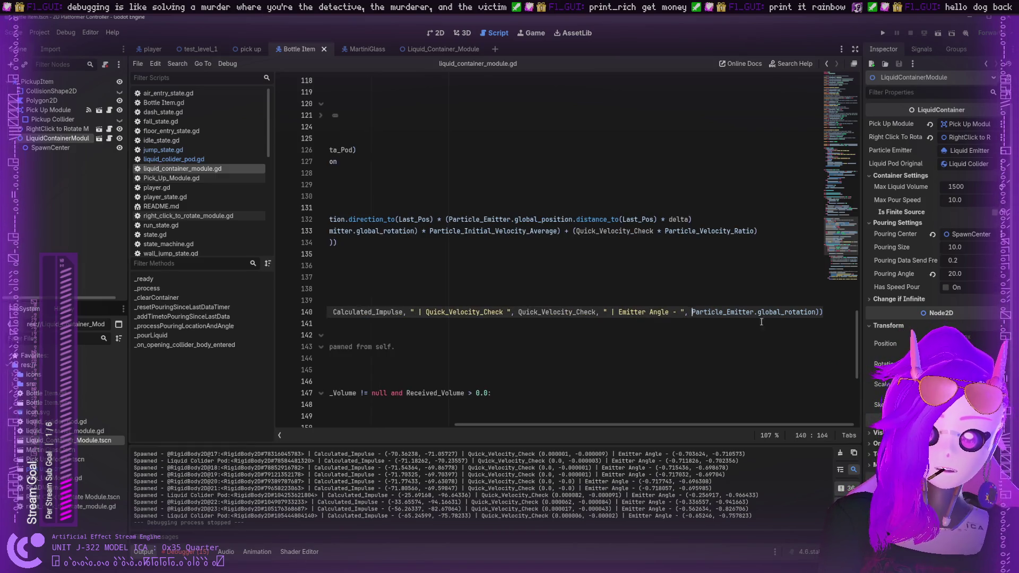
{"action": "left_click", "coordinate": [814, 312]}
{"action": "key", "text": "Delete"}
- Relaunch the game and pour from the bottle to check the new log
{"action": "mouse_move", "coordinate": [679, 423]}
{"action": "left_mouse_down"}
{"action": "mouse_move", "coordinate": [477, 419]}
{"action": "mouse_move", "coordinate": [612, 425]}
{"action": "left_mouse_up"}
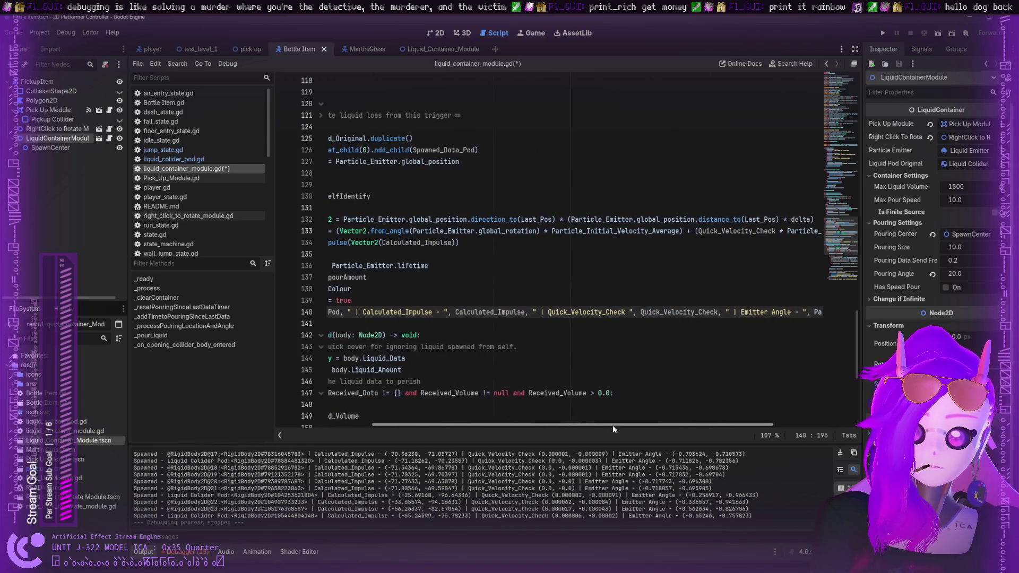
{"action": "left_click", "coordinate": [882, 33]}
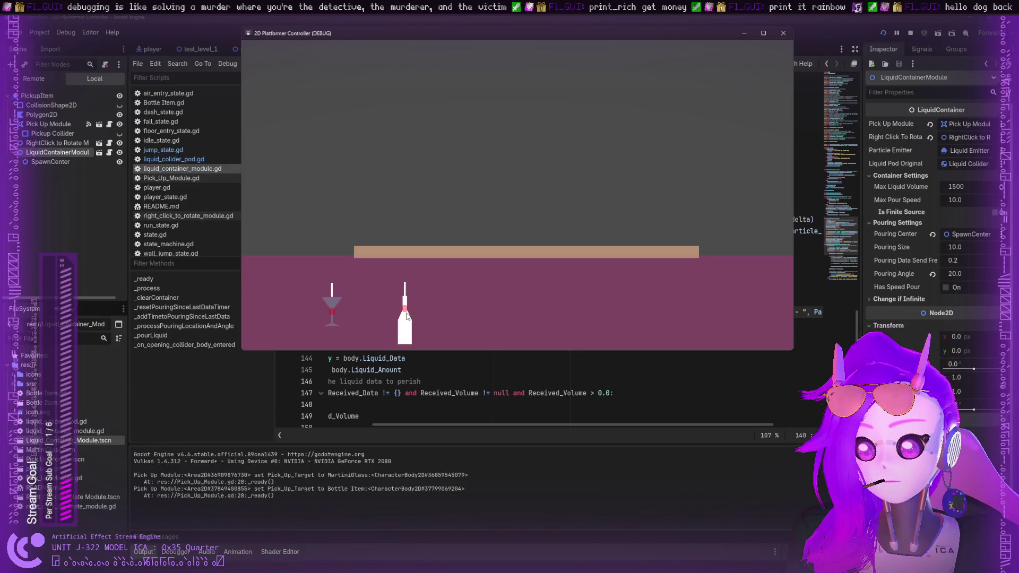
{"action": "left_click_drag", "start_coordinate": [407, 317], "coordinate": [505, 169]}
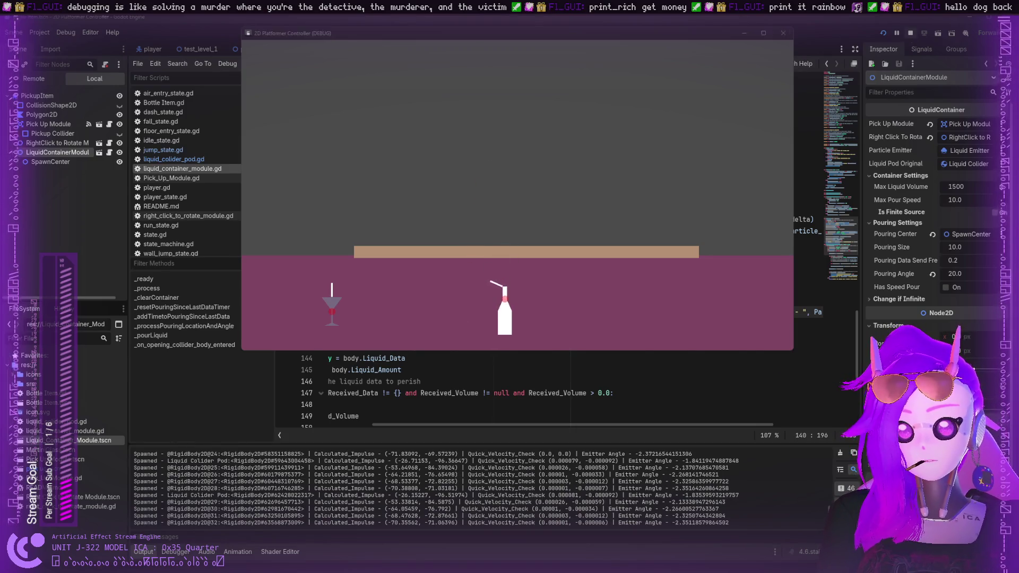
- Stop the game and inspect global_rotation in the spawn debug print on line 140
{"action": "left_click", "coordinate": [783, 33]}
{"action": "left_click_drag", "start_coordinate": [730, 425], "coordinate": [812, 424]}
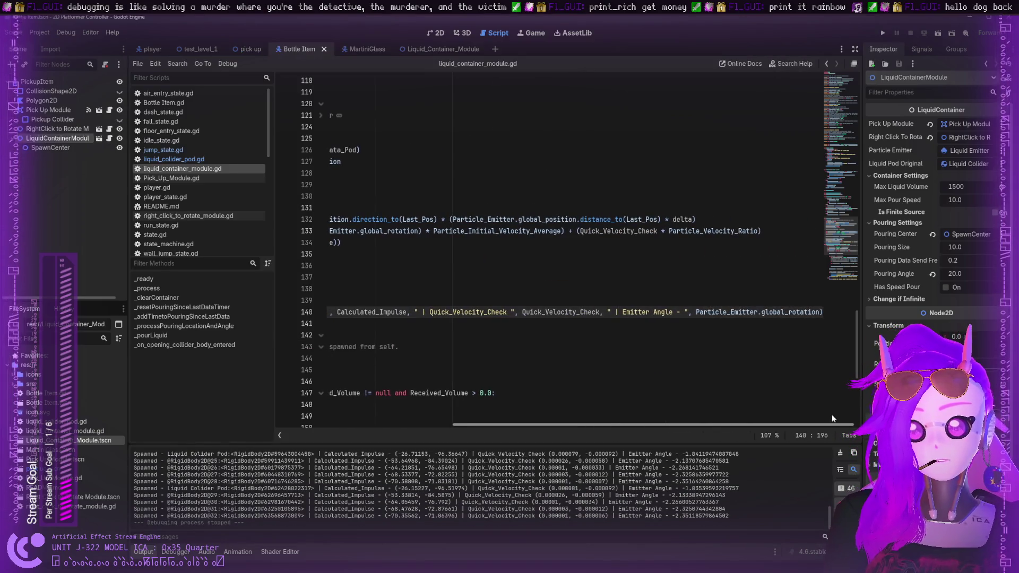
{"action": "double_click", "coordinate": [786, 312]}
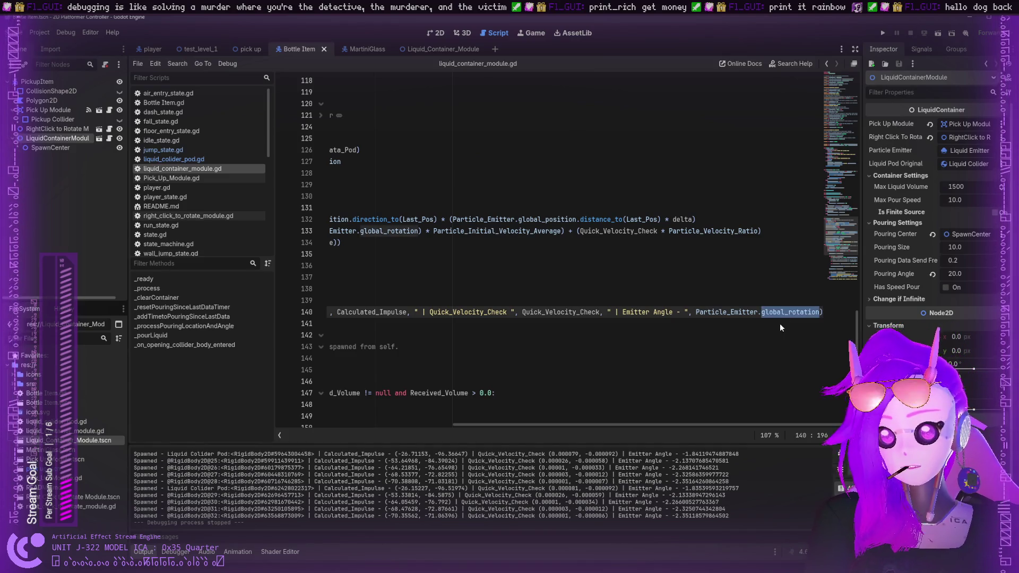
{"action": "left_click", "coordinate": [782, 312]}
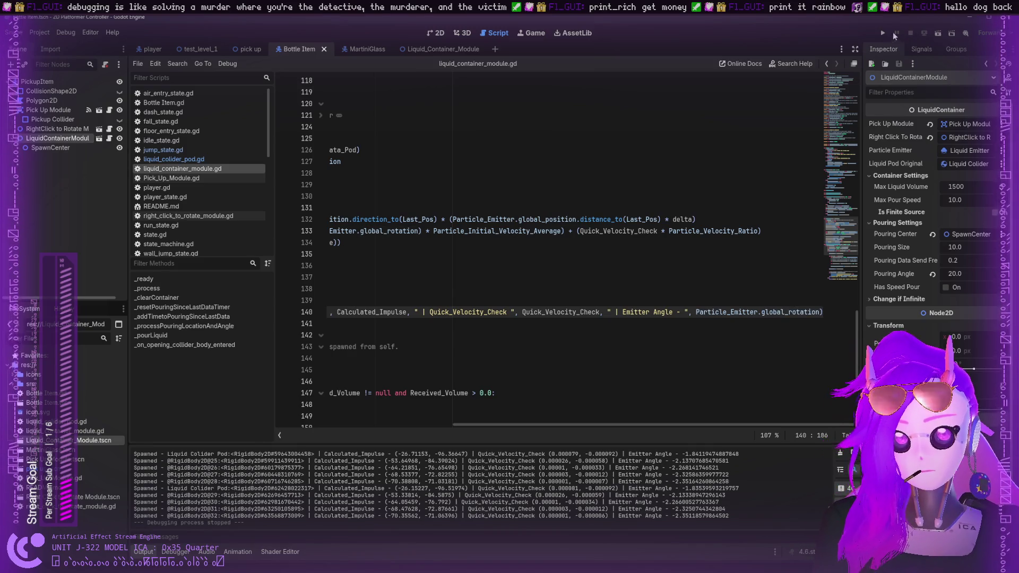
- Run the project, lift and tilt the bottle to pour onto the platform, then stop with F8
{"action": "key", "text": "F5"}
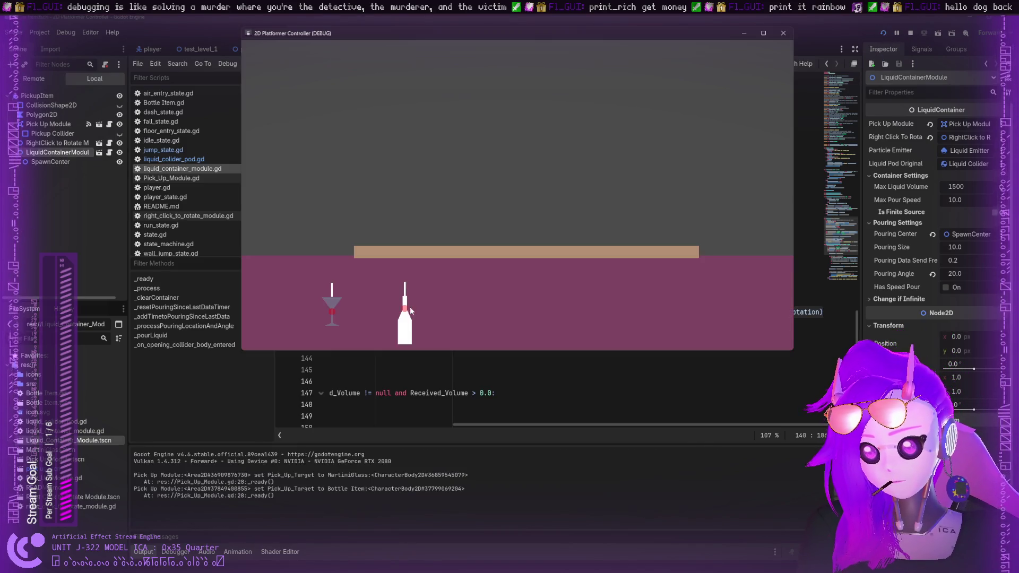
{"action": "mouse_move", "coordinate": [403, 311]}
{"action": "left_mouse_down"}
{"action": "mouse_move", "coordinate": [512, 148]}
{"action": "mouse_move", "coordinate": [518, 173]}
{"action": "left_mouse_up"}
{"action": "mouse_move", "coordinate": [510, 299]}
{"action": "left_mouse_down"}
{"action": "mouse_move", "coordinate": [533, 175]}
{"action": "mouse_move", "coordinate": [533, 194]}
{"action": "left_mouse_up"}
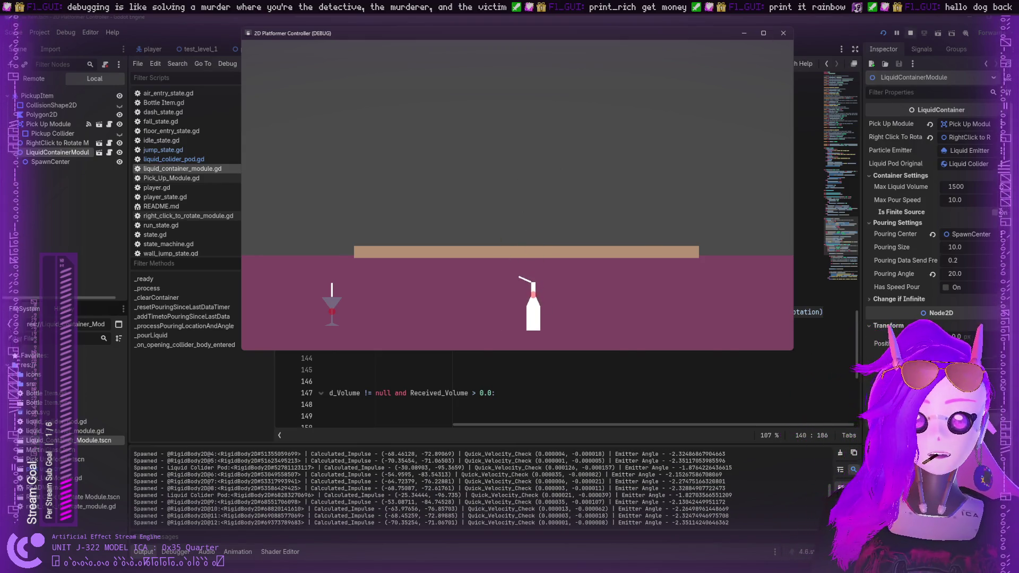
{"action": "key", "text": "F8"}
{"action": "scroll", "coordinate": [530, 318], "scroll_direction": "up", "scroll_amount": 15}
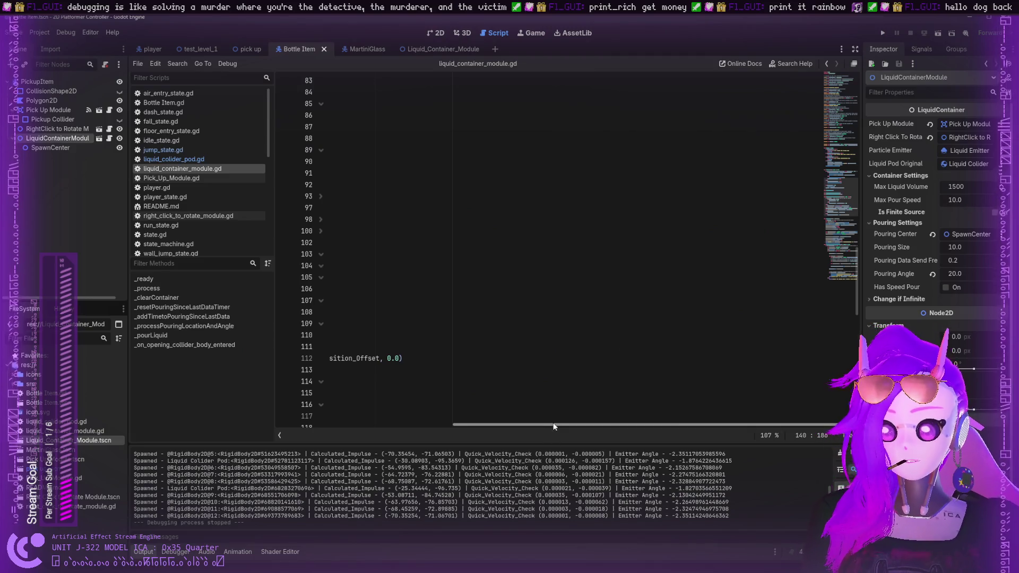
{"action": "left_click_drag", "start_coordinate": [554, 426], "coordinate": [376, 426]}
{"action": "scroll", "coordinate": [508, 244], "scroll_direction": "up", "scroll_amount": 15}
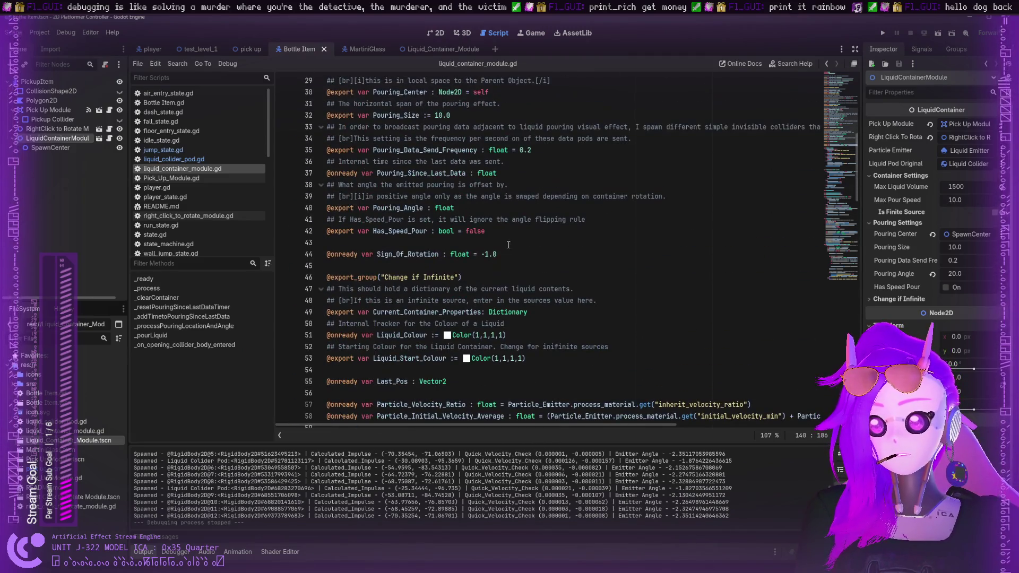
{"action": "left_click", "coordinate": [485, 242]}
{"action": "left_click", "coordinate": [420, 231]}
{"action": "double_click", "coordinate": [407, 254]}
{"action": "double_click", "coordinate": [420, 232]}
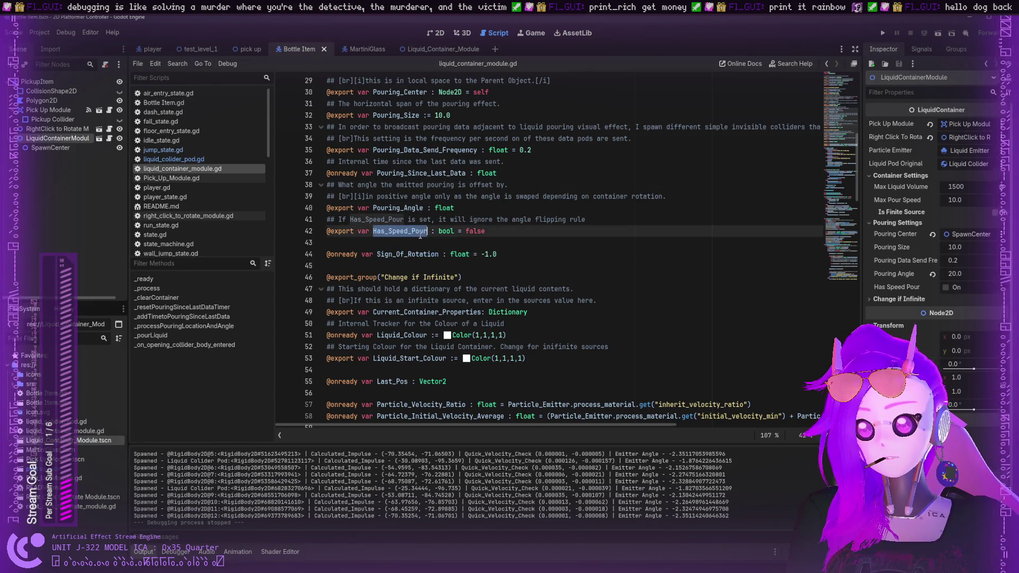
{"action": "scroll", "coordinate": [413, 245], "scroll_direction": "up", "scroll_amount": 1}
{"action": "double_click", "coordinate": [398, 243]}
{"action": "left_click", "coordinate": [472, 243]}
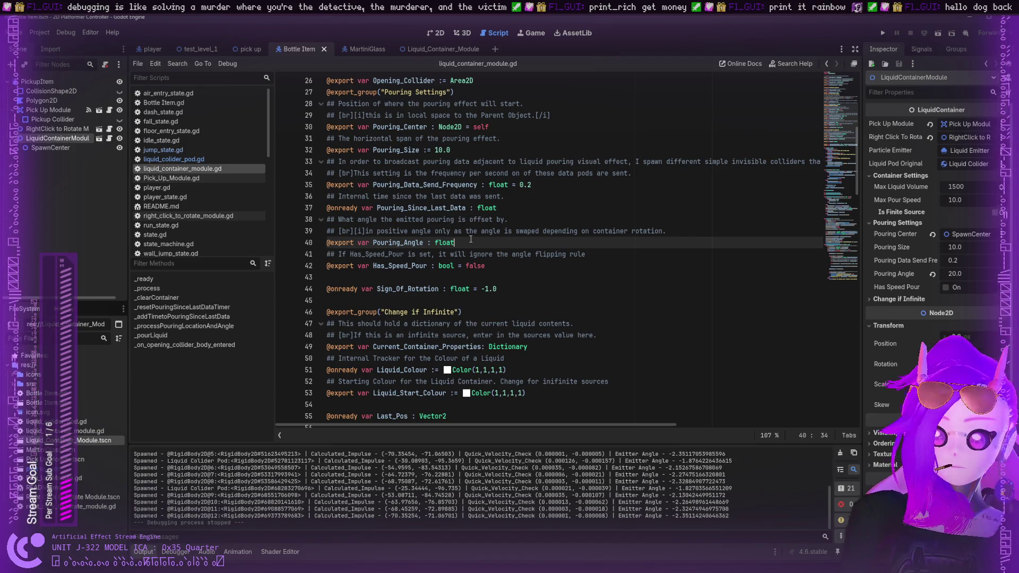
{"action": "scroll", "coordinate": [476, 237], "scroll_direction": "down", "scroll_amount": 2}
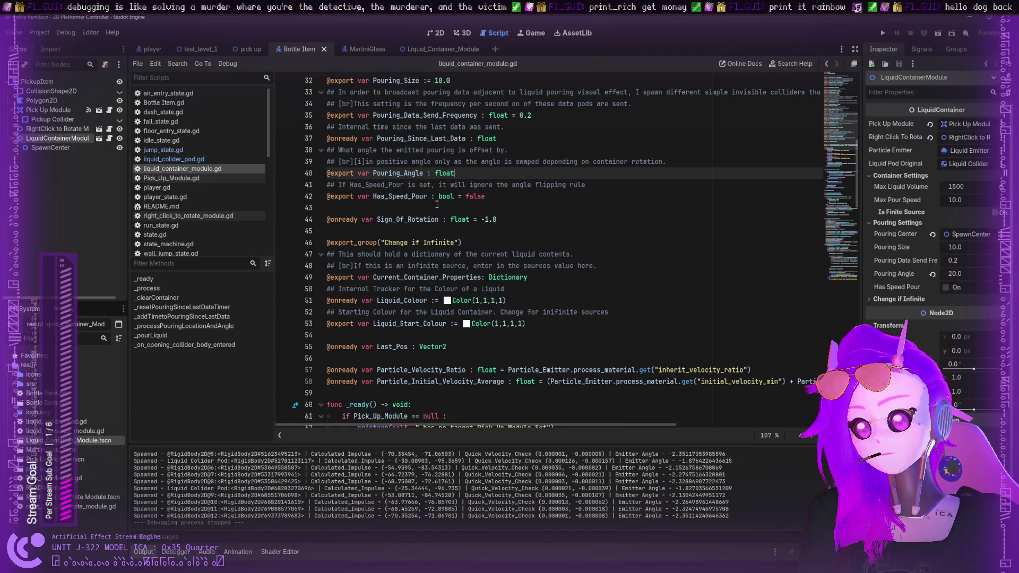
{"action": "double_click", "coordinate": [418, 177]}
{"action": "key", "text": "ctrl+c"}
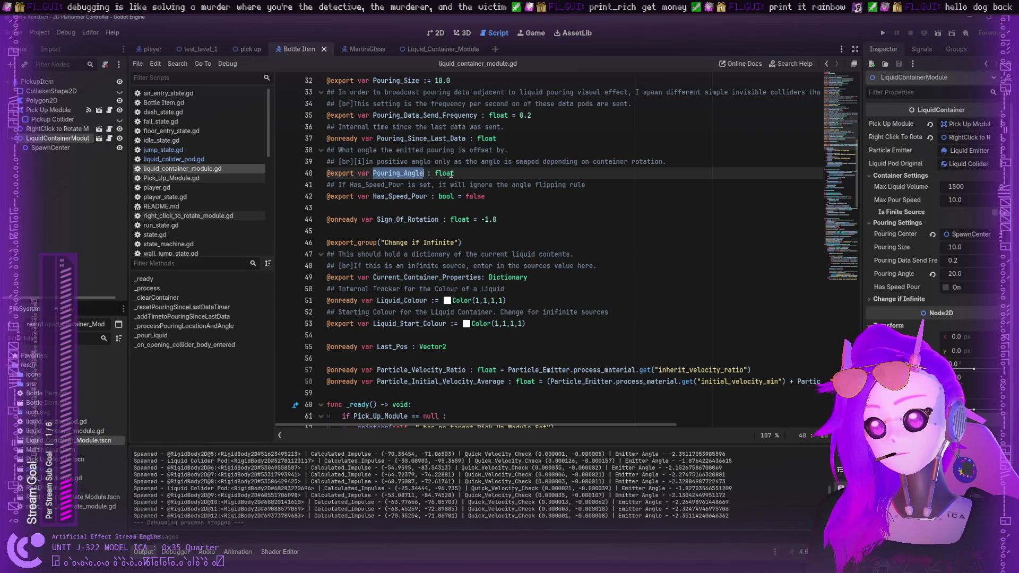
{"action": "left_click", "coordinate": [465, 176]}
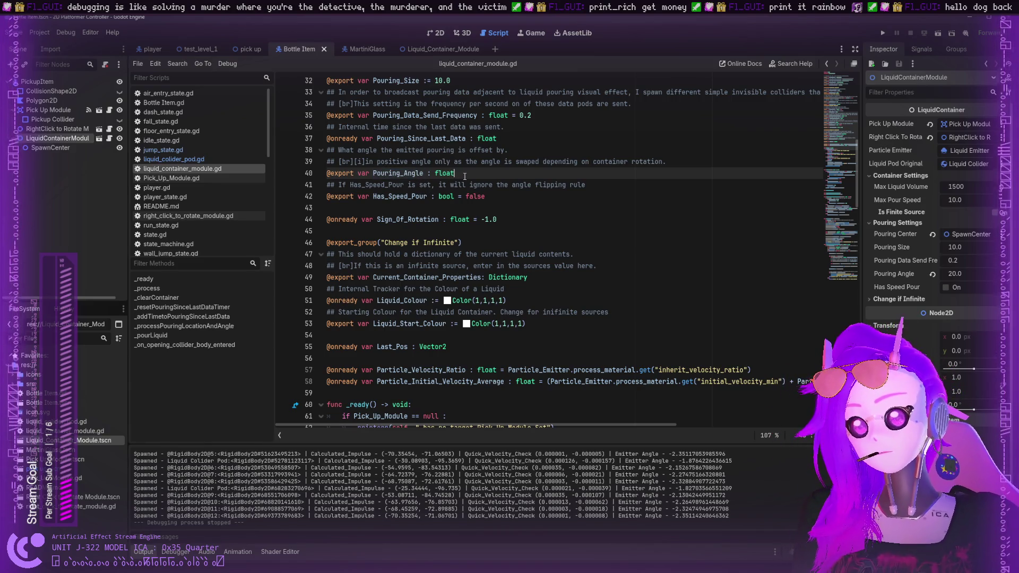
{"action": "key", "text": "ctrl+v"}
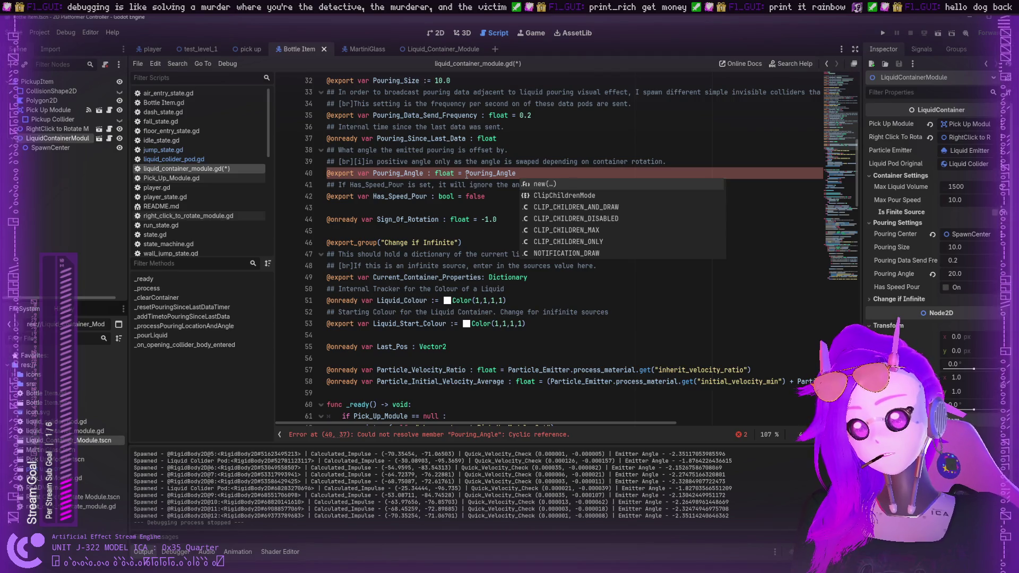
{"action": "key", "text": "BackSpace"}
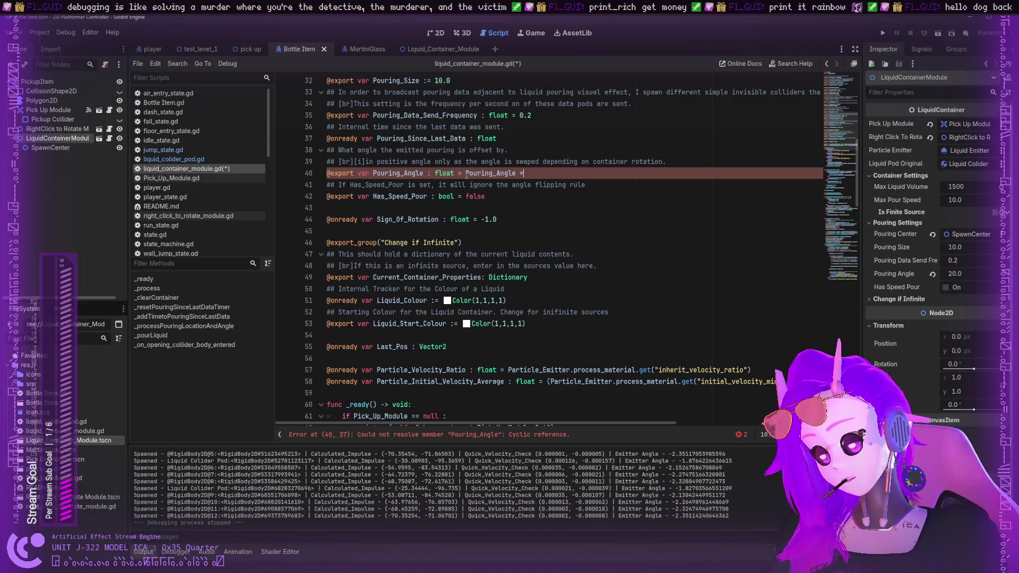
{"action": "type", "text": "I/"}
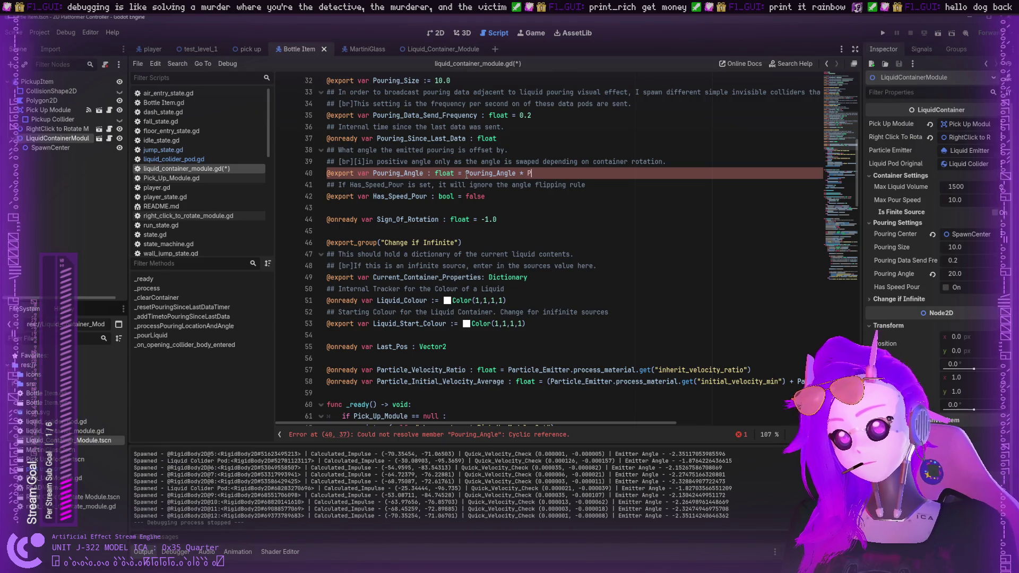
{"action": "key", "text": "BackSpace"}
{"action": "key", "text": "BackSpace"}
{"action": "key", "text": "BackSpace"}
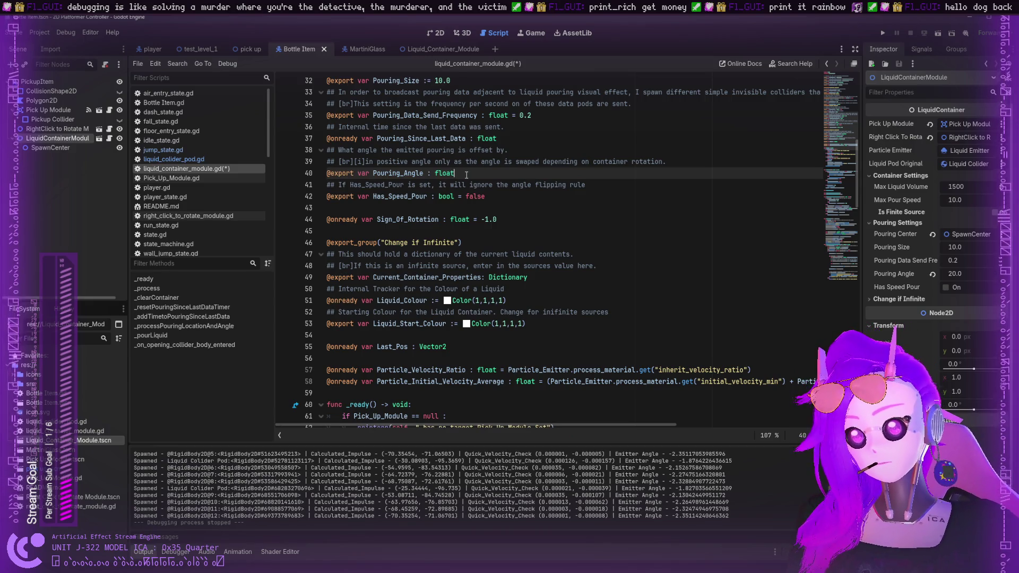
{"action": "double_click", "coordinate": [397, 173]}
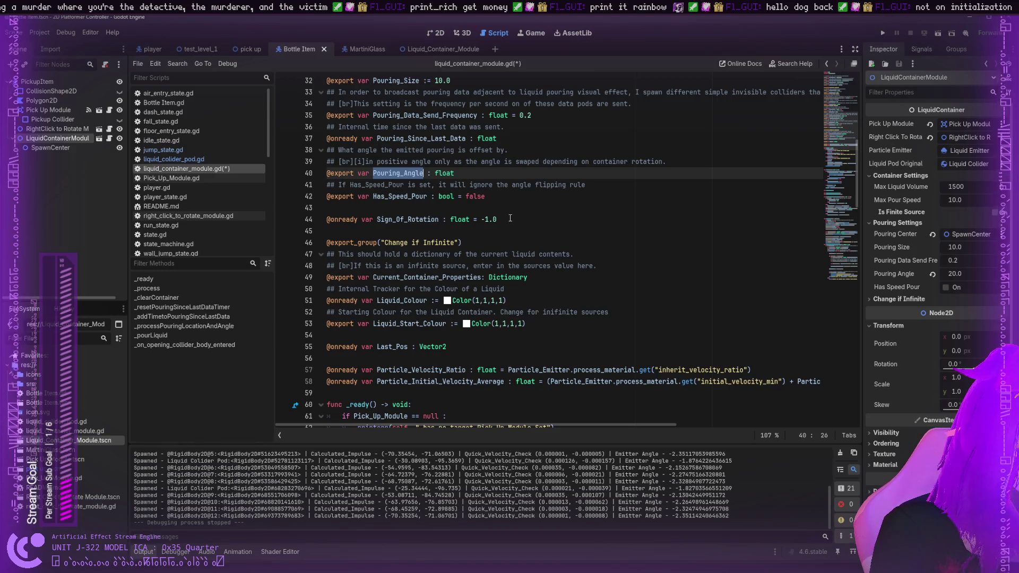
{"action": "scroll", "coordinate": [514, 237], "scroll_direction": "down", "scroll_amount": 4}
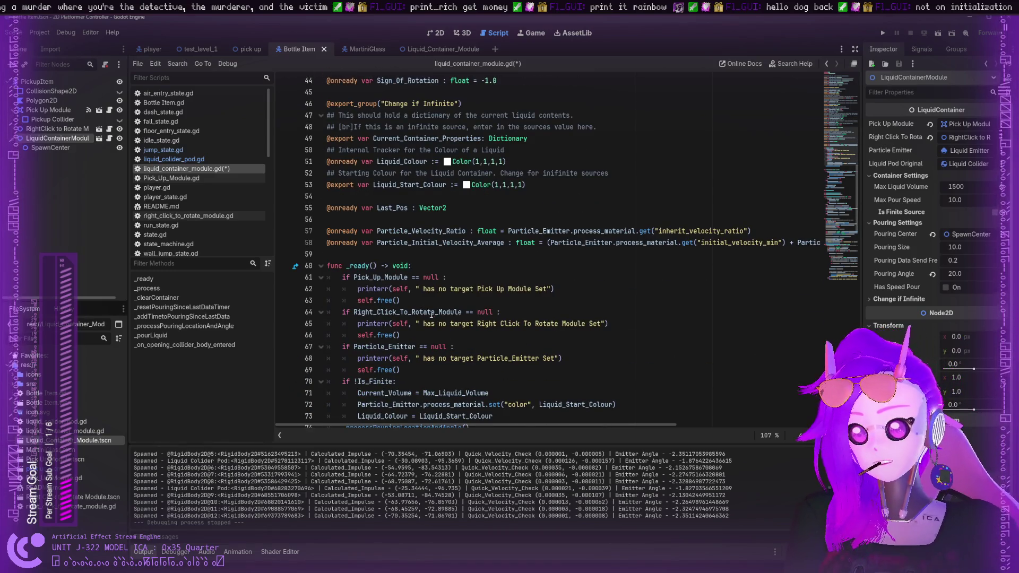
- Add a new line 74 in the Is_Finite block assigning Pouring_Angle a radian conversion
{"action": "scroll", "coordinate": [430, 313], "scroll_direction": "down", "scroll_amount": 2}
{"action": "left_click", "coordinate": [496, 349]}
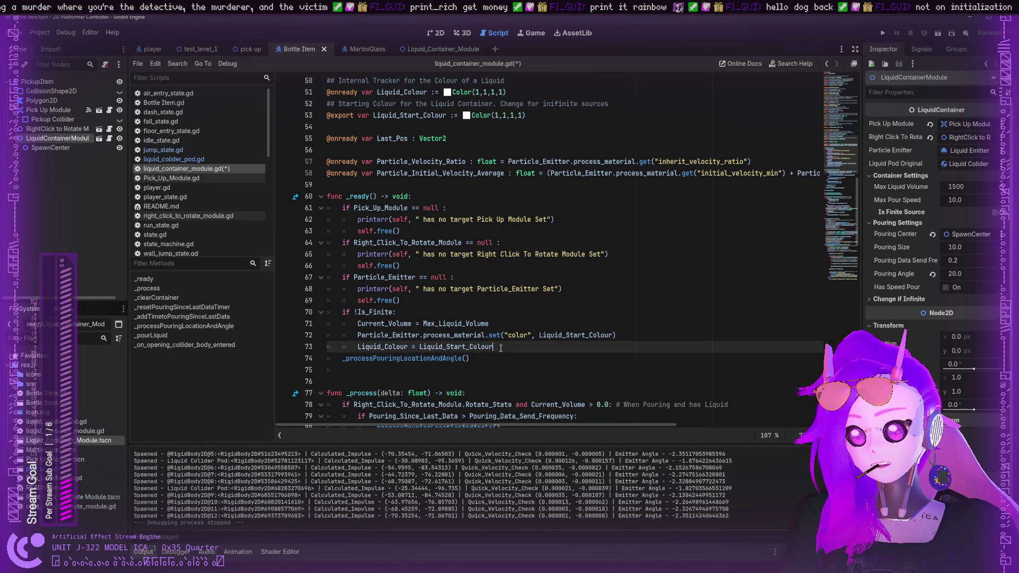
{"action": "key", "text": "Return"}
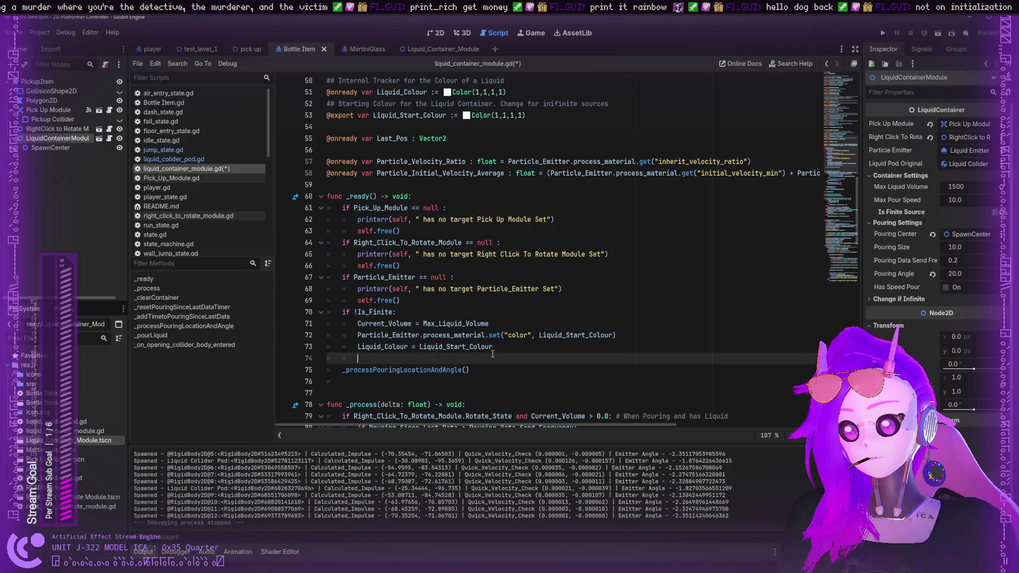
{"action": "type", "text": "Pouring_Angle = "}
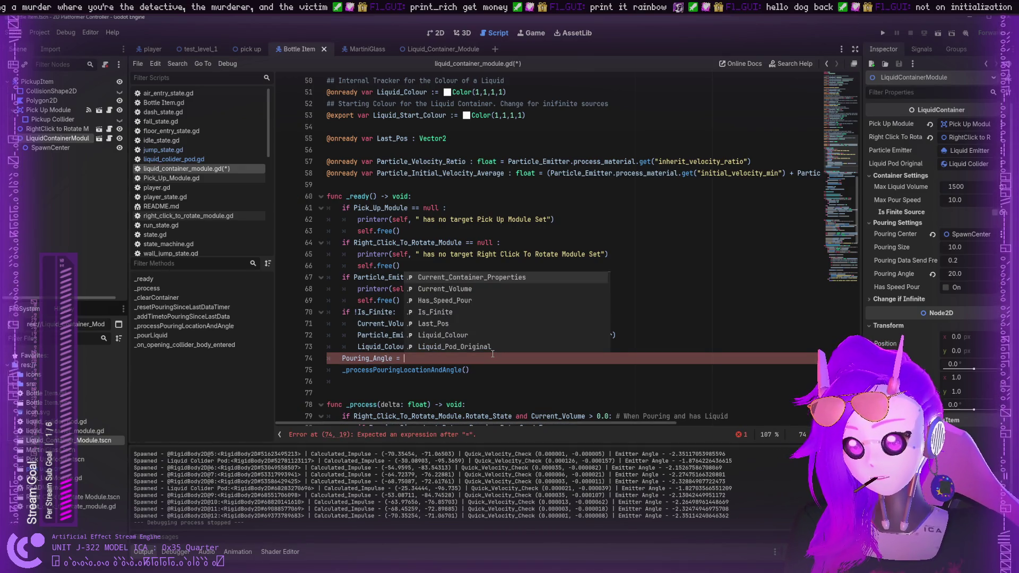
{"action": "type", "text": "Pouring_Angle "}
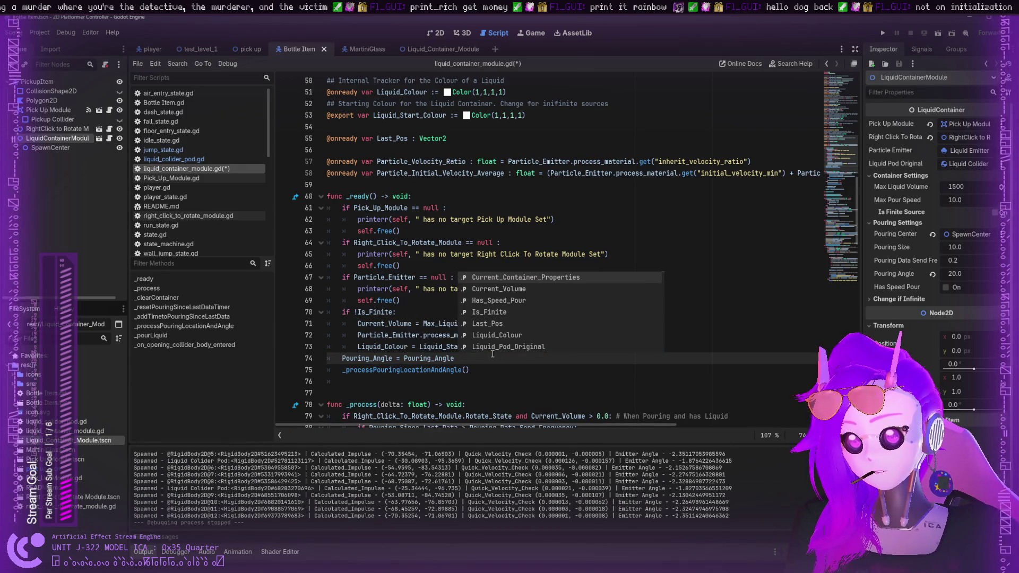
{"action": "type", "text": "* PI"}
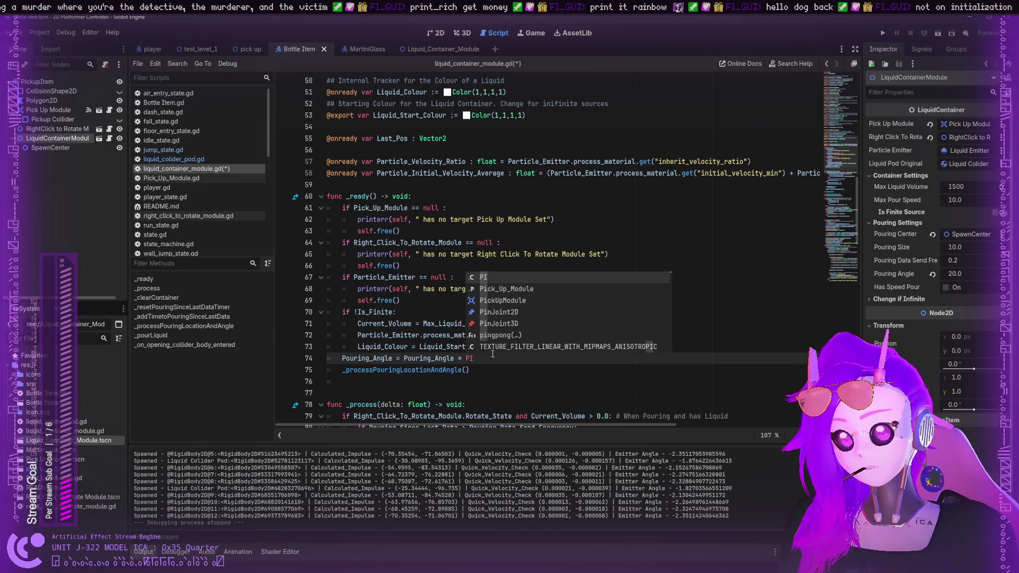
{"action": "key", "text": "Escape"}
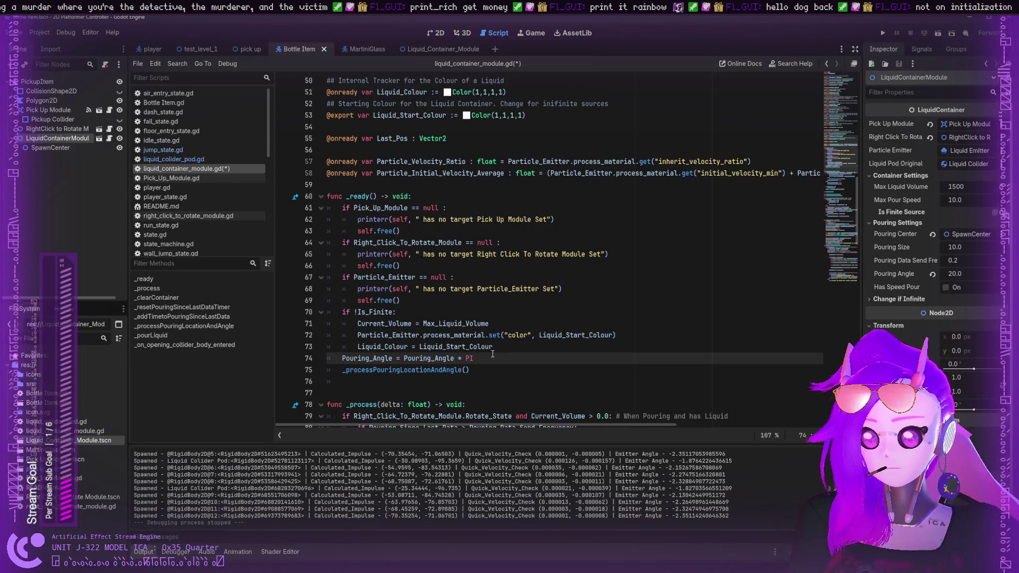
{"action": "key", "text": "BackSpace"}
{"action": "key", "text": "BackSpace"}
{"action": "key", "text": "BackSpace"}
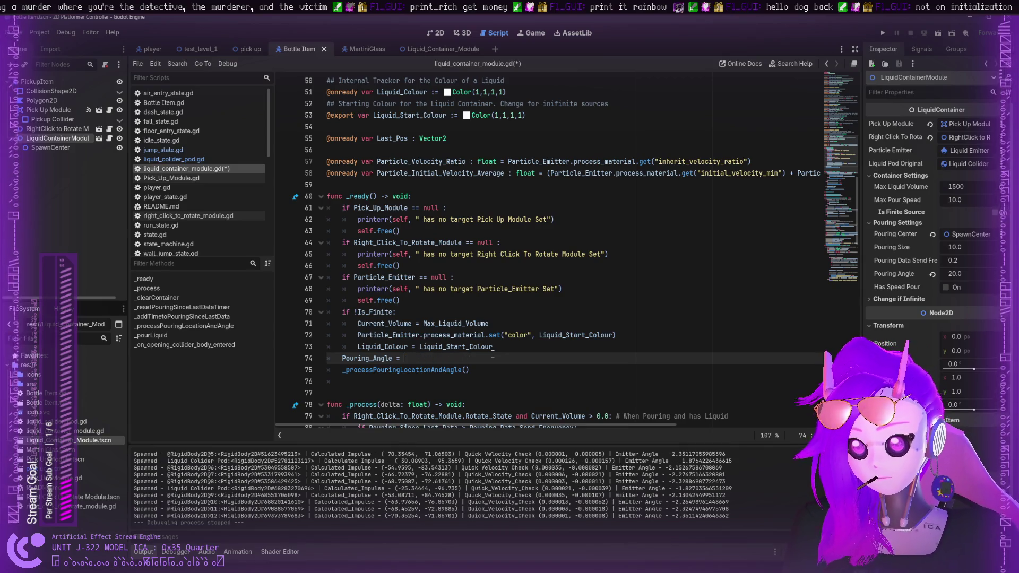
{"action": "type", "text": "Pouring_Angle."}
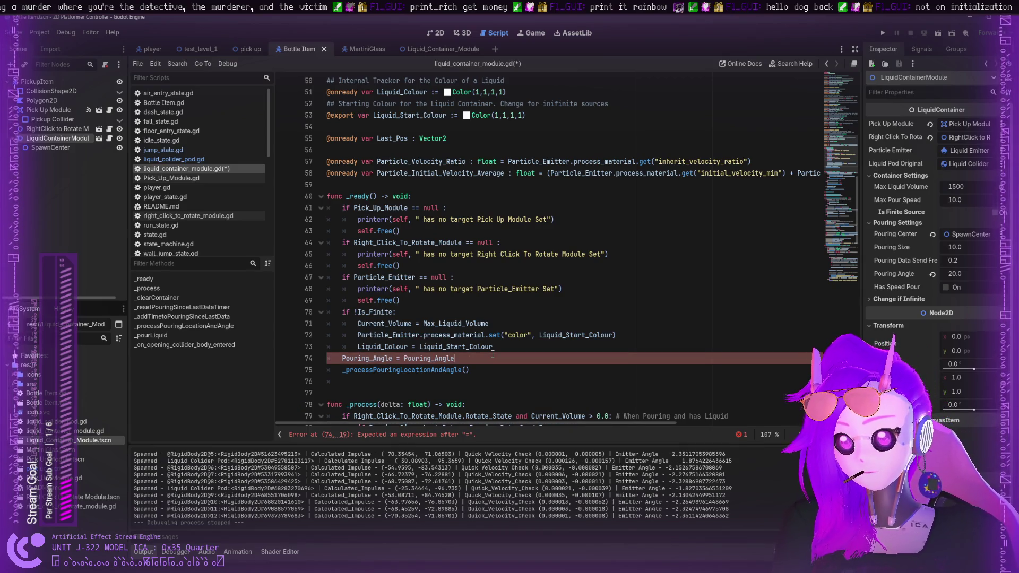
{"action": "type", "text": "radia"}
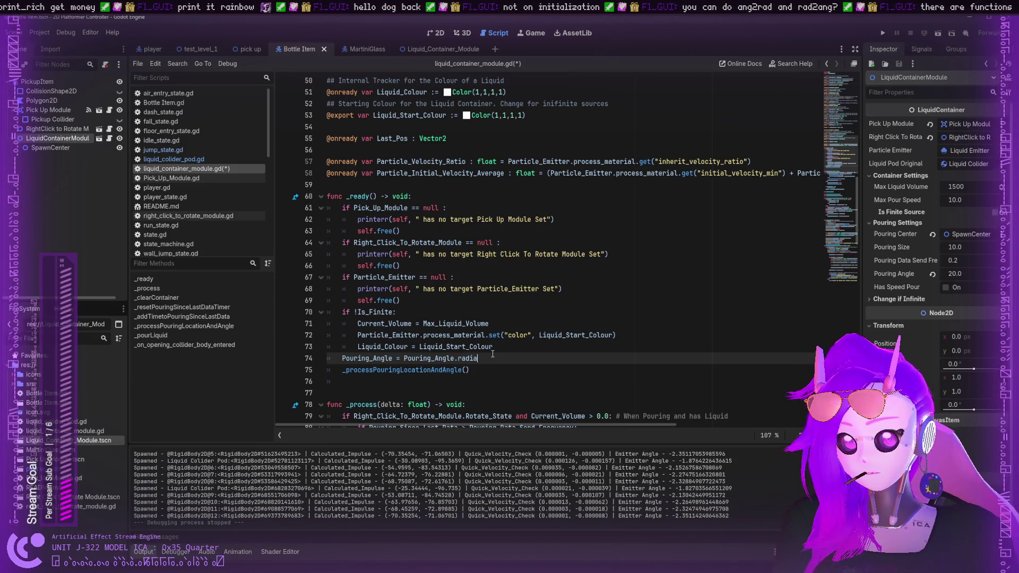
{"action": "key", "text": "BackSpace"}
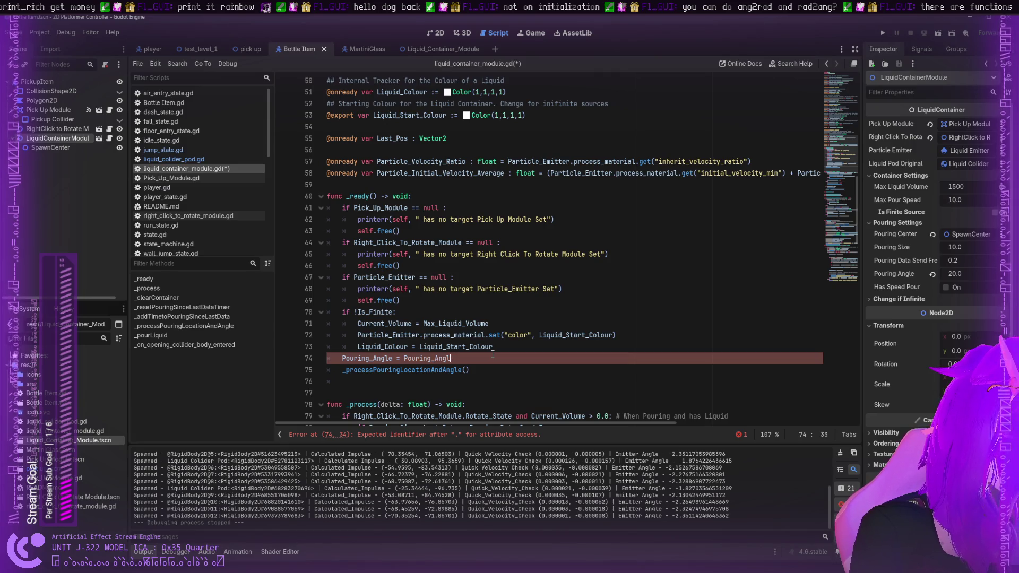
{"action": "key", "text": "BackSpace"}
{"action": "key", "text": "BackSpace"}
{"action": "key", "text": "BackSpace"}
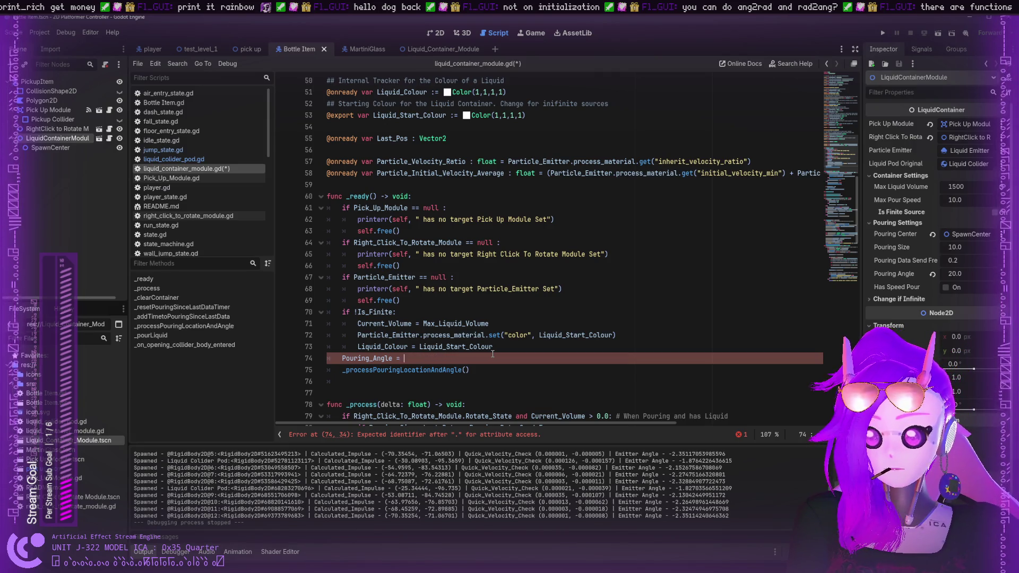
{"action": "key", "text": "BackSpace"}
{"action": "type", "text": "g"}
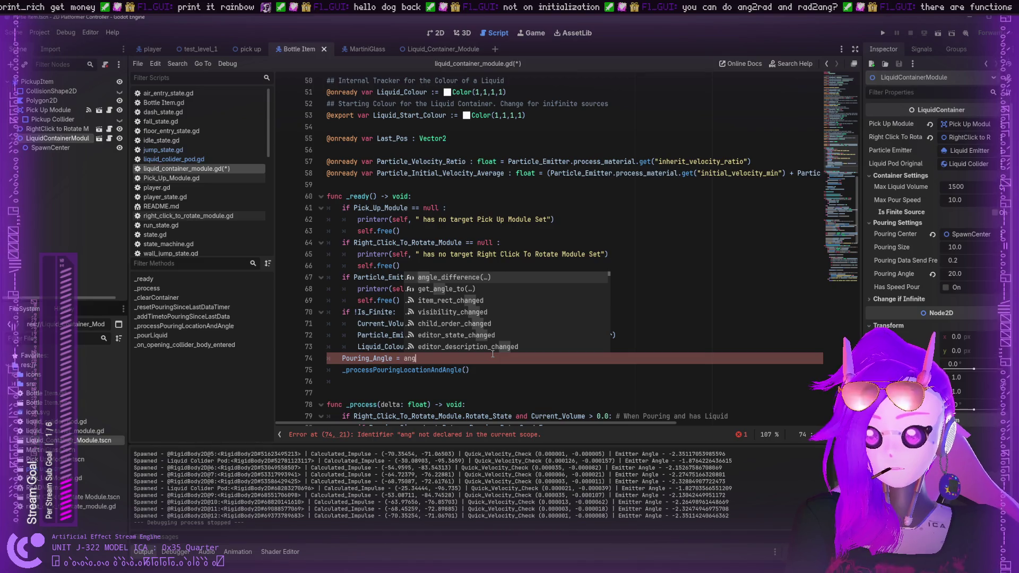
{"action": "type", "text": "to"}
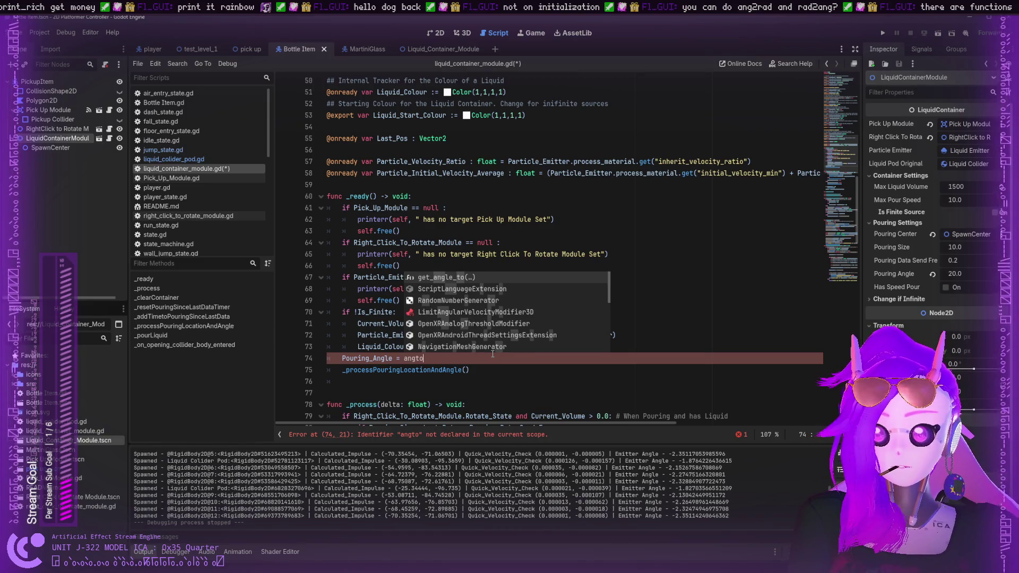
{"action": "type", "text": "ra"}
{"action": "key", "text": "BackSpace"}
{"action": "key", "text": "BackSpace"}
{"action": "key", "text": "BackSpace"}
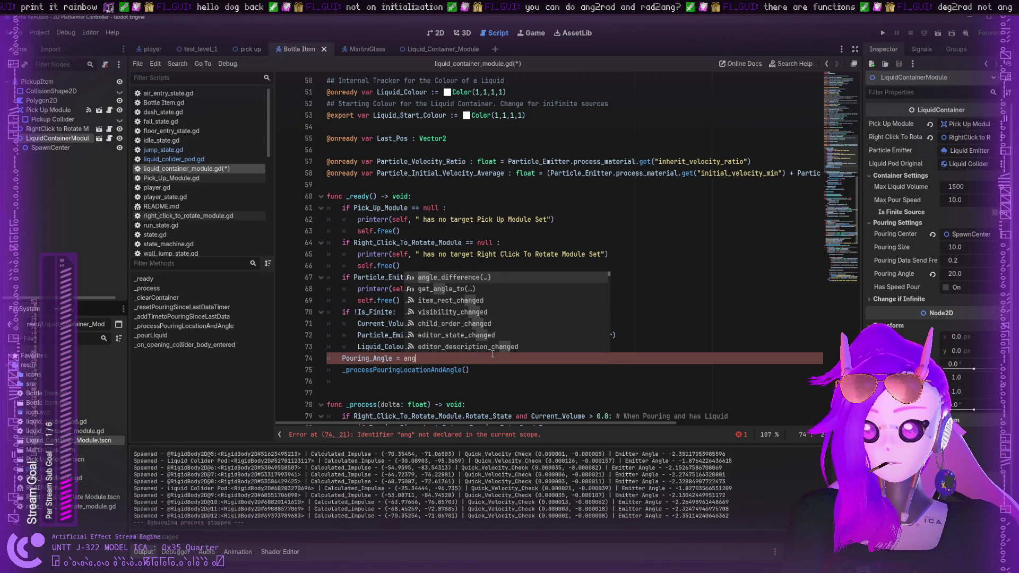
- Complete the expression with deg_to_rad from the autocomplete suggestions
{"action": "key", "text": "Down"}
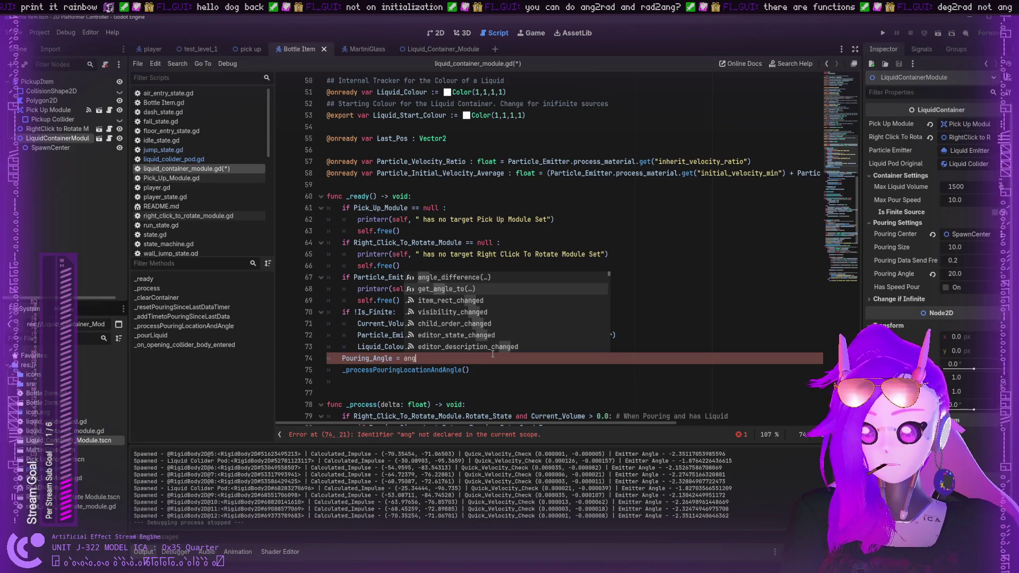
{"action": "key", "text": "Down"}
{"action": "key", "text": "Down"}
{"action": "key", "text": "Down"}
{"action": "key", "text": "Down"}
{"action": "key", "text": "Down"}
{"action": "key", "text": "Down"}
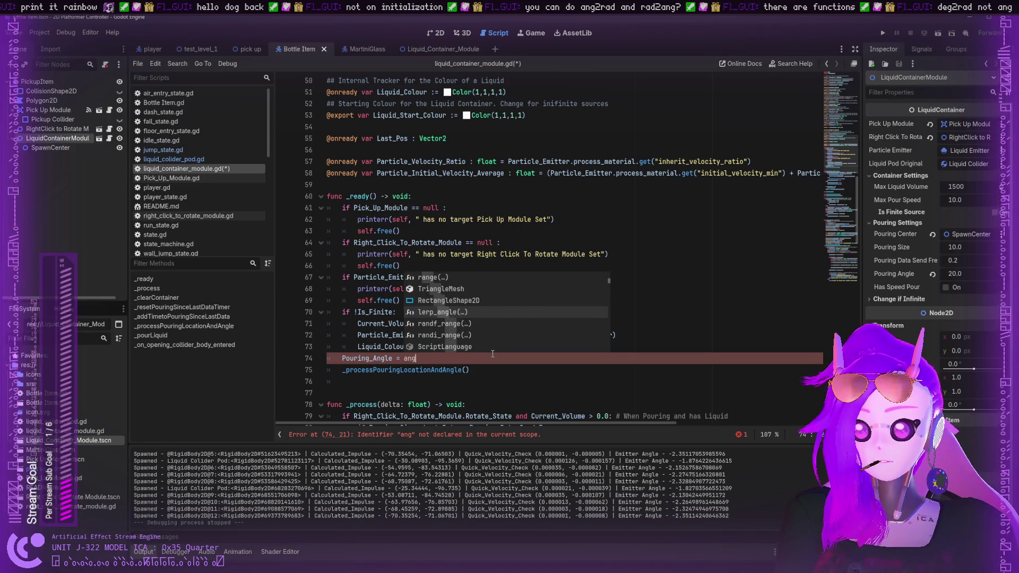
{"action": "key", "text": "Down"}
{"action": "key", "text": "Down"}
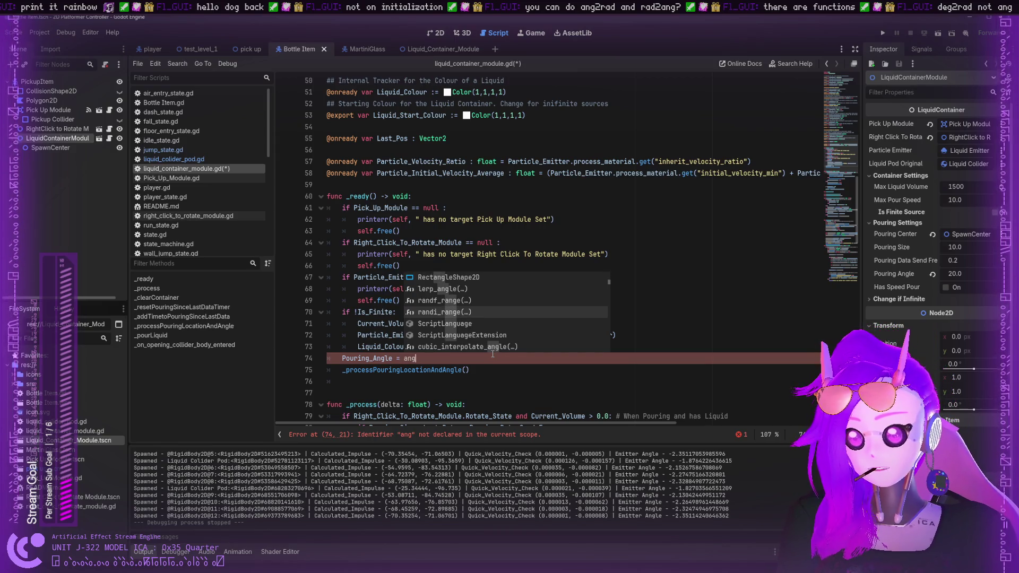
{"action": "key", "text": "Up"}
{"action": "key", "text": "Down"}
{"action": "key", "text": "Down"}
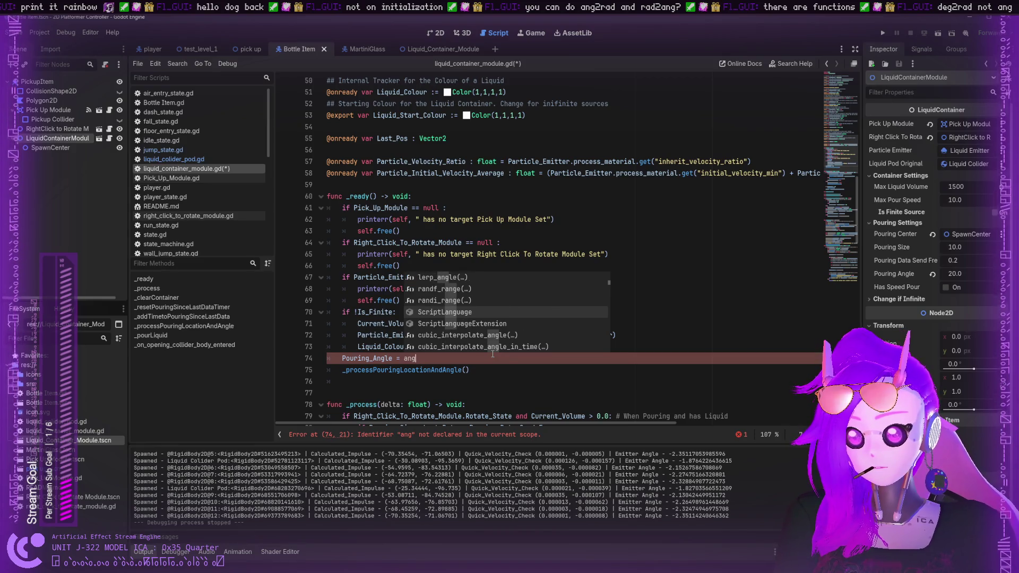
{"action": "key", "text": "Down"}
{"action": "key", "text": "Down"}
{"action": "key", "text": "Down"}
{"action": "key", "text": "BackSpace"}
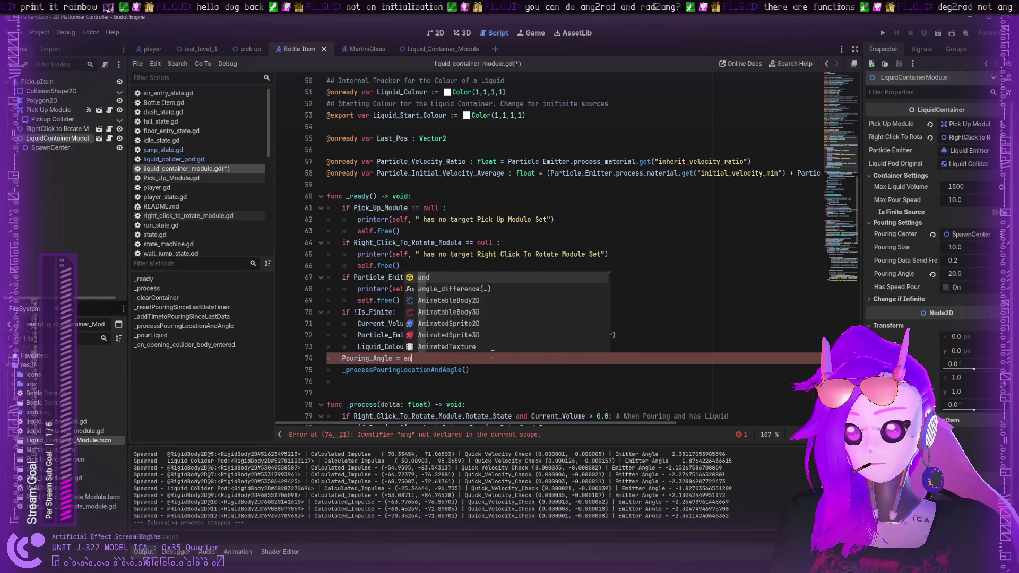
{"action": "key", "text": "BackSpace"}
{"action": "key", "text": "BackSpace"}
{"action": "type", "text": "ra"}
{"action": "key", "text": "BackSpace"}
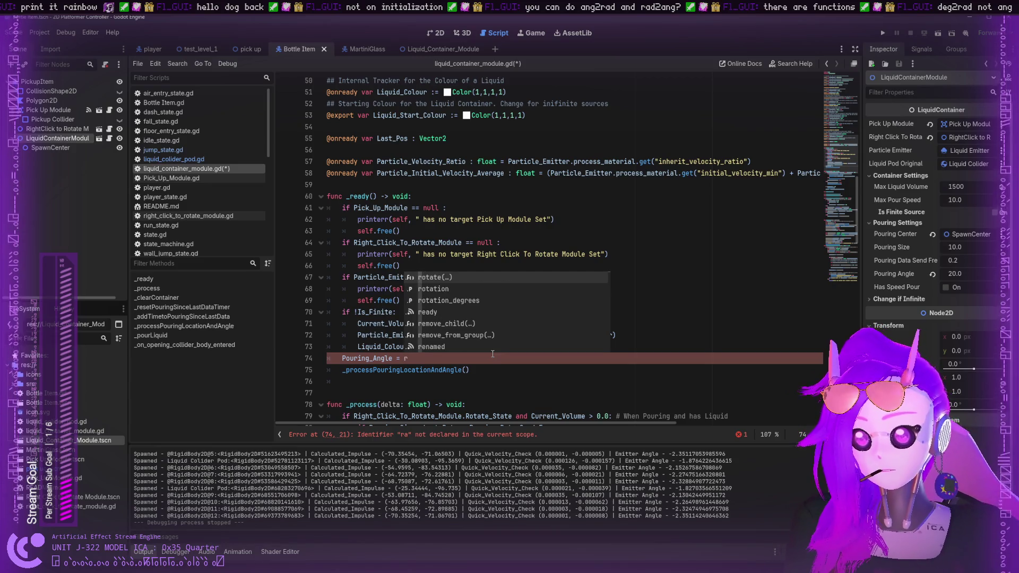
{"action": "type", "text": "ad"}
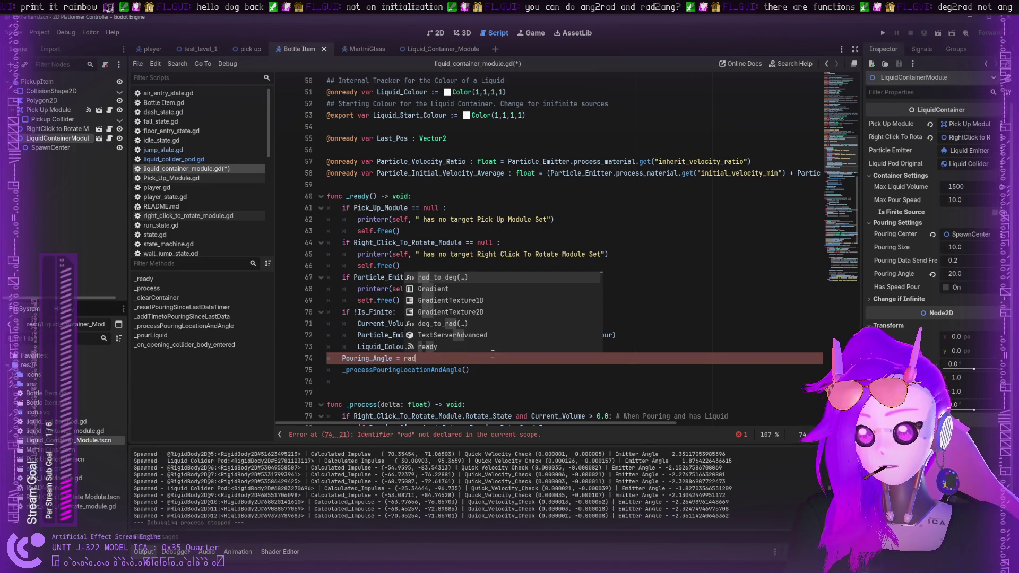
{"action": "key", "text": "BackSpace"}
{"action": "key", "text": "BackSpace"}
{"action": "key", "text": "BackSpace"}
{"action": "type", "text": "deg"}
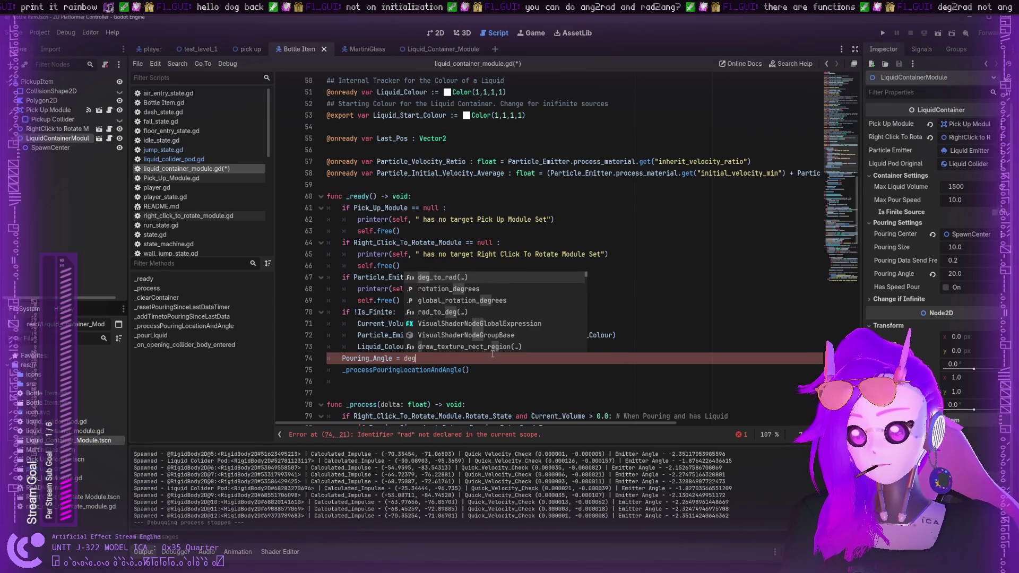
{"action": "key", "text": "Return"}
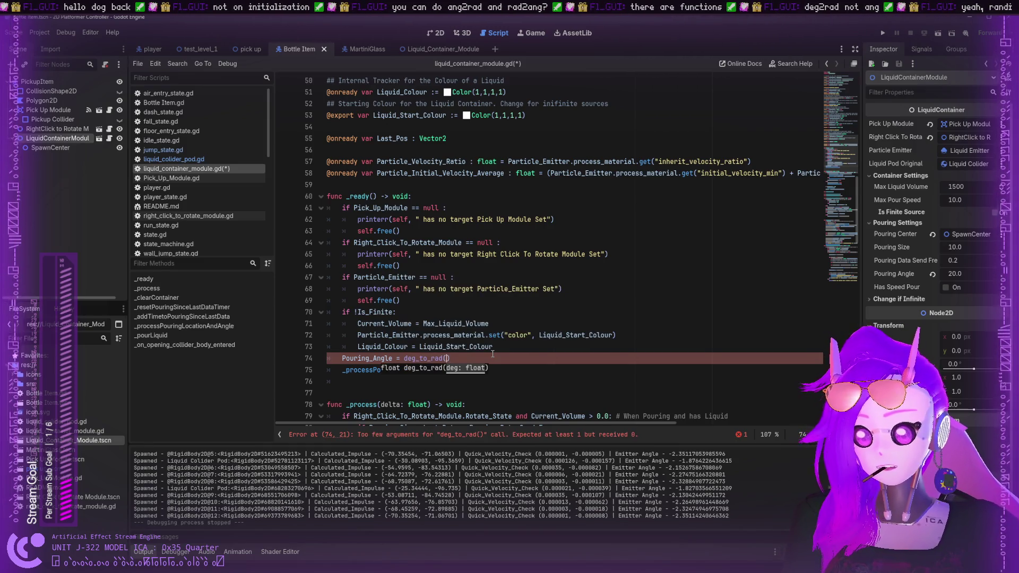
- Pass Pouring_Angle into deg_to_rad, save liquid_container_module.gd, and run the project
{"action": "double_click", "coordinate": [367, 358]}
{"action": "left_click", "coordinate": [446, 357]}
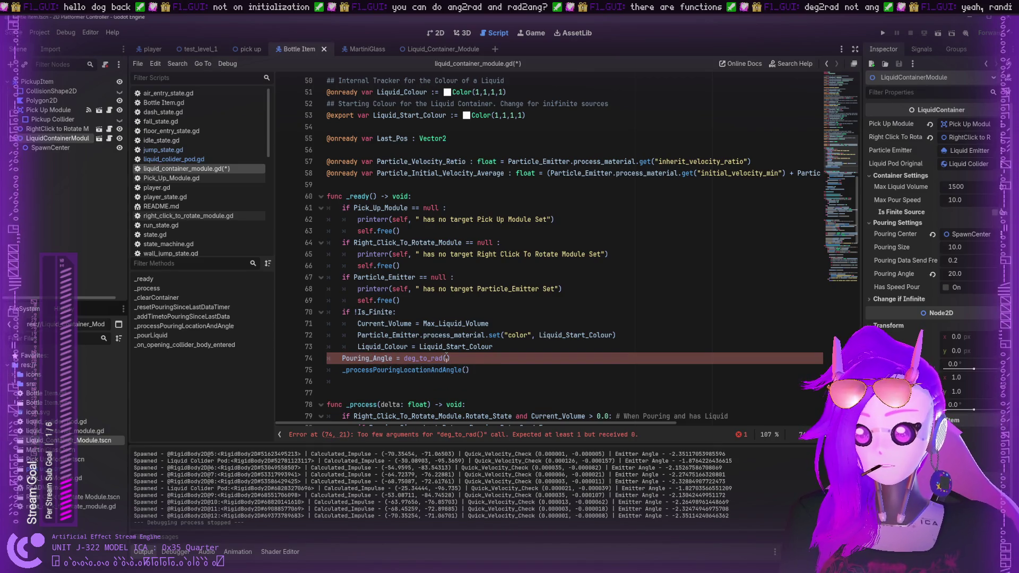
{"action": "key", "text": "ctrl+s"}
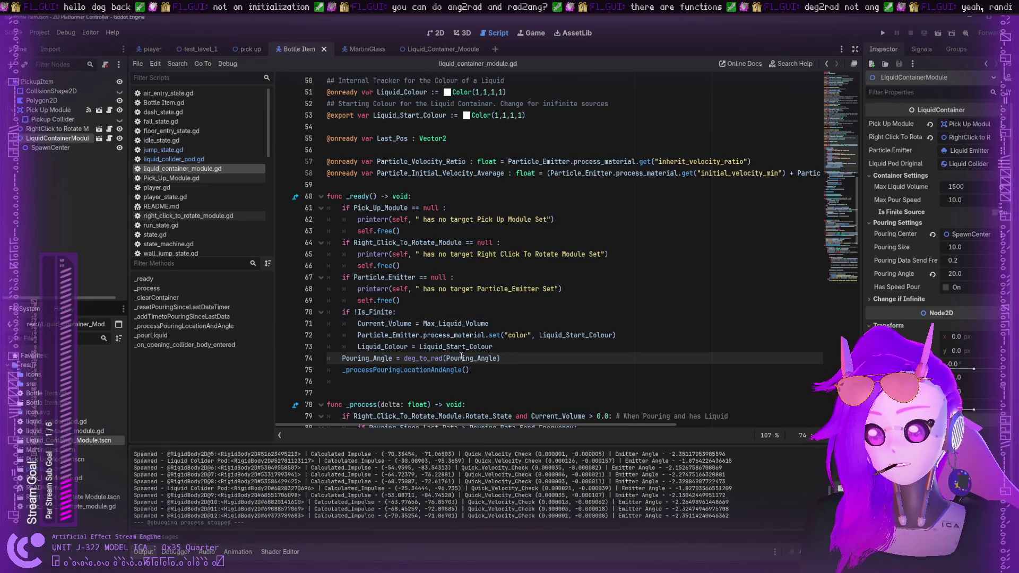
{"action": "double_click", "coordinate": [461, 357]}
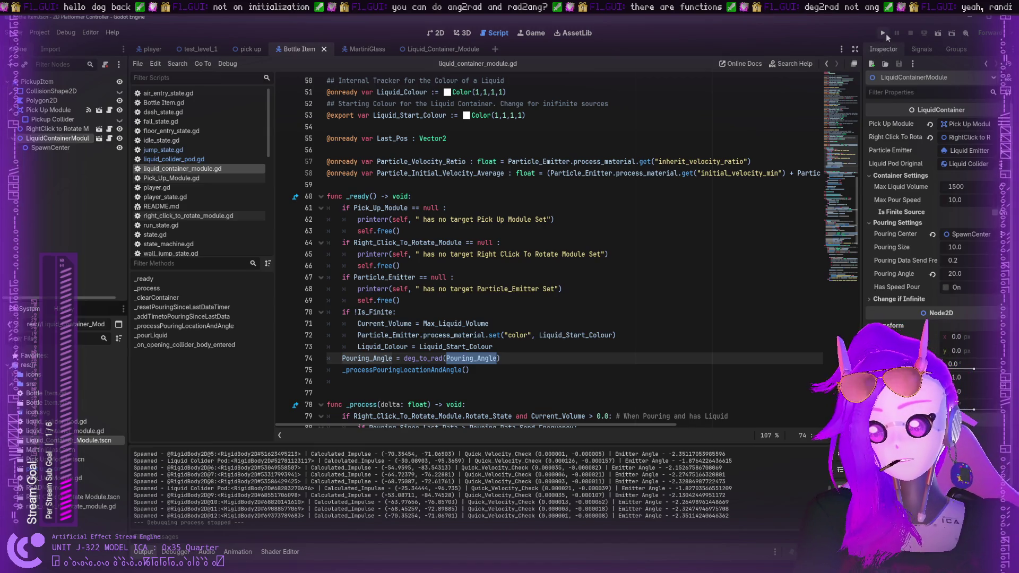
{"action": "left_click", "coordinate": [884, 34]}
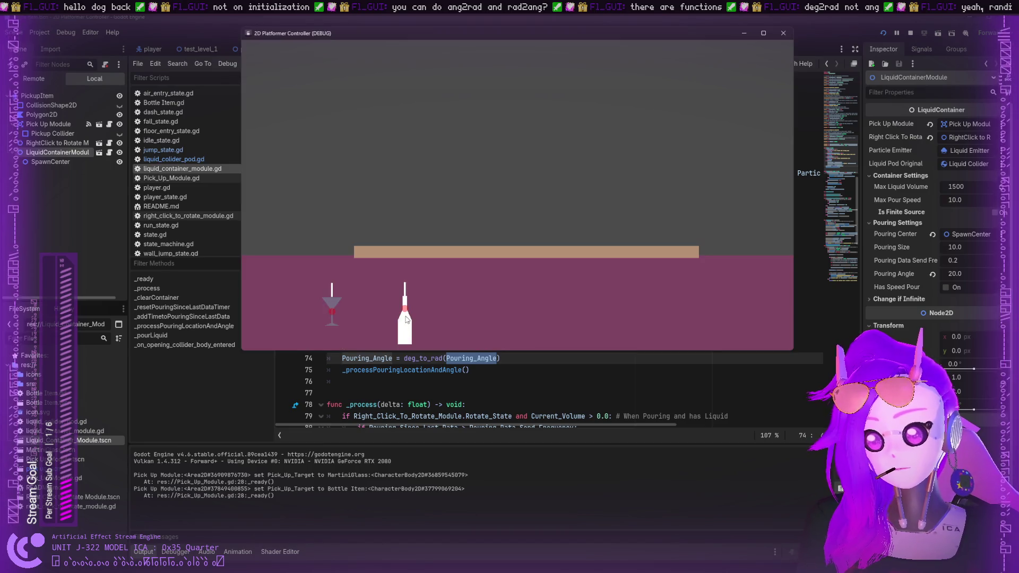
- Lift the martini glass, tilt the bottle steeply to pour over it, then stop with F8
{"action": "mouse_move", "coordinate": [404, 318]}
{"action": "left_mouse_down"}
{"action": "mouse_move", "coordinate": [491, 185]}
{"action": "mouse_move", "coordinate": [600, 177]}
{"action": "mouse_move", "coordinate": [465, 203]}
{"action": "mouse_move", "coordinate": [480, 191]}
{"action": "left_mouse_up"}
{"action": "left_click_drag", "start_coordinate": [331, 305], "coordinate": [455, 201]}
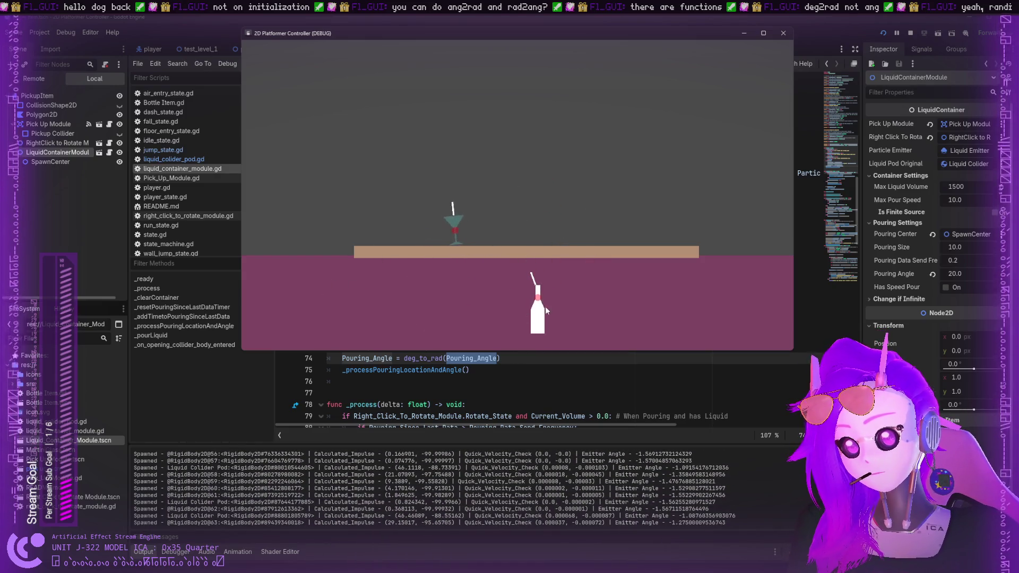
{"action": "left_click_drag", "start_coordinate": [542, 288], "coordinate": [548, 168]}
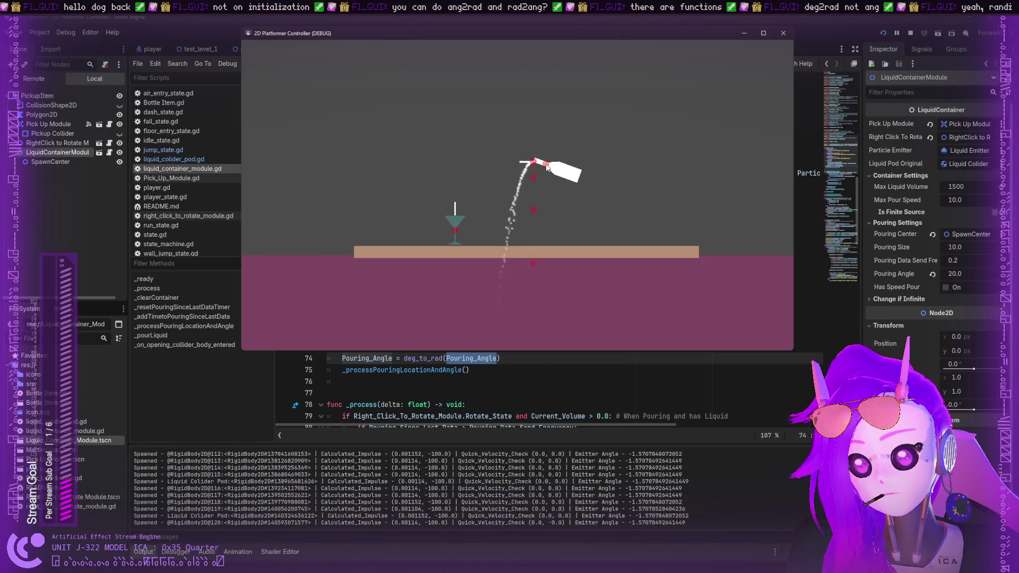
{"action": "left_click_drag", "start_coordinate": [548, 168], "coordinate": [547, 168]}
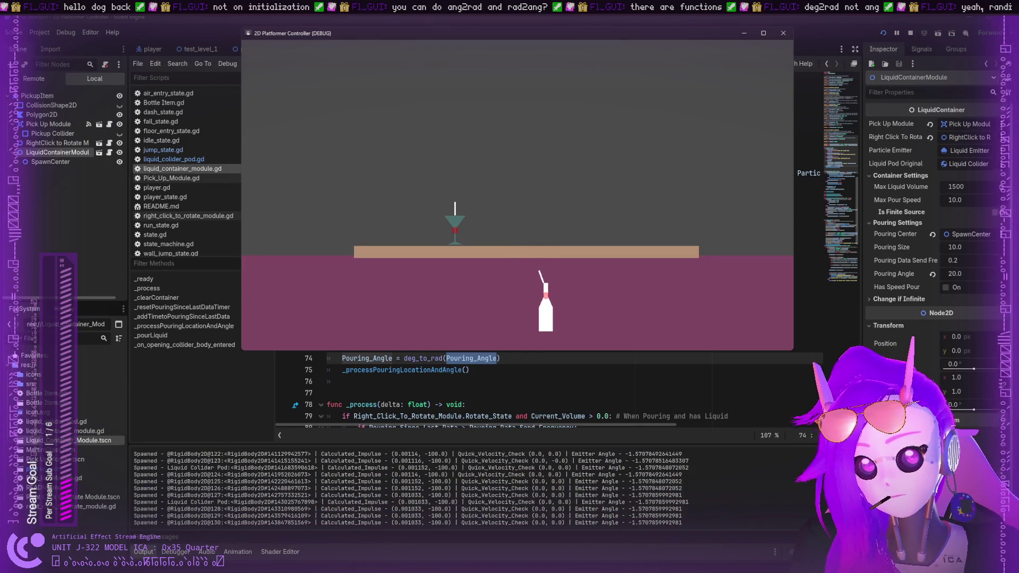
{"action": "key", "text": "F8"}
{"action": "scroll", "coordinate": [467, 300], "scroll_direction": "down", "scroll_amount": 2}
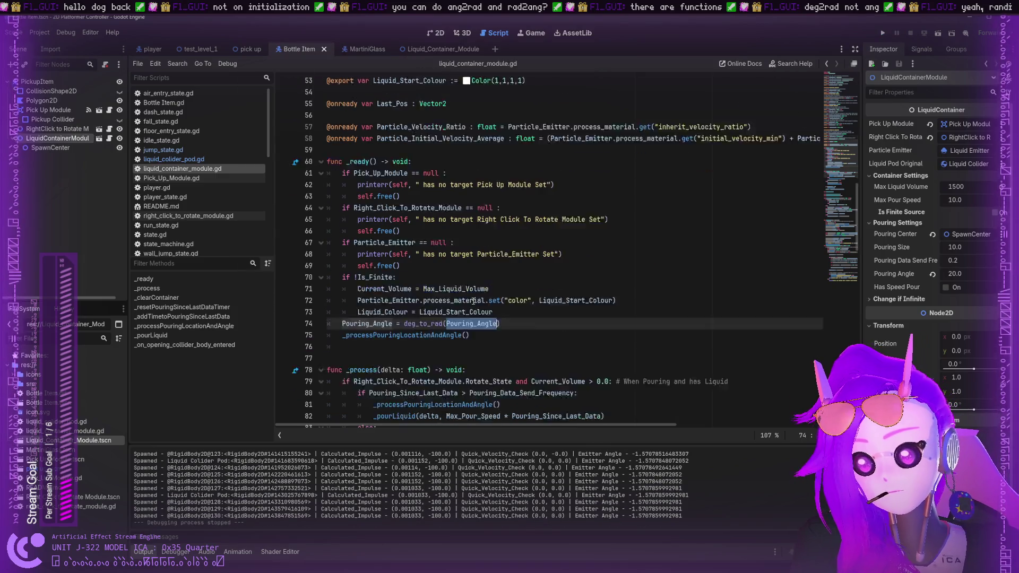
{"action": "scroll", "coordinate": [466, 300], "scroll_direction": "down", "scroll_amount": 14}
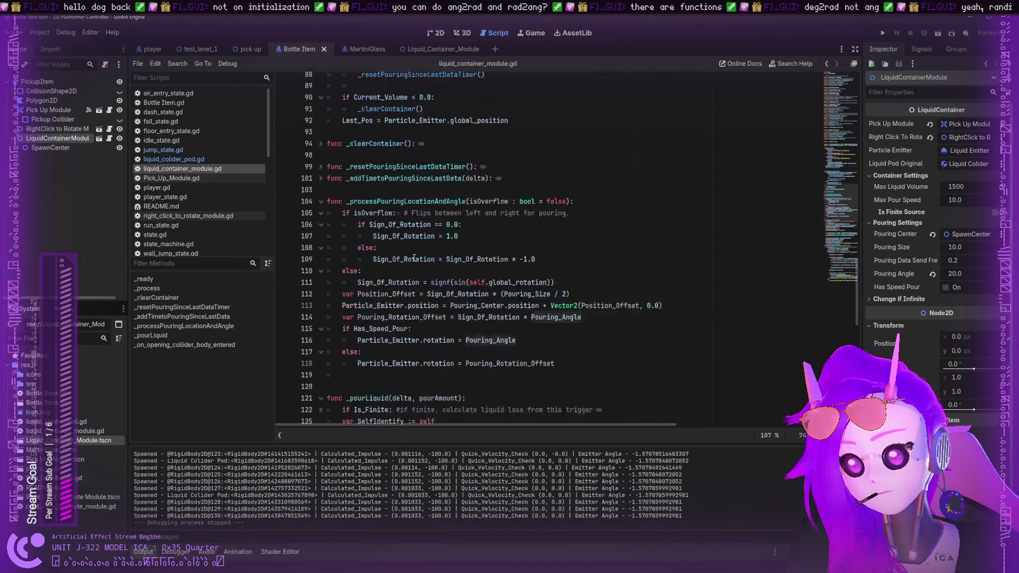
{"action": "scroll", "coordinate": [548, 241], "scroll_direction": "down", "scroll_amount": 7}
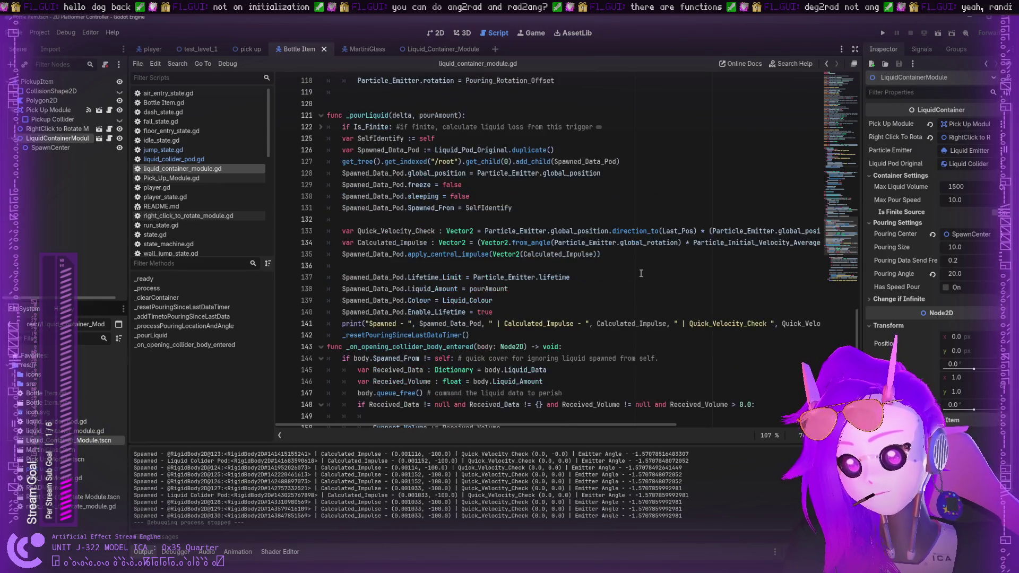
{"action": "double_click", "coordinate": [576, 240]}
{"action": "left_click_drag", "start_coordinate": [553, 242], "coordinate": [681, 243]}
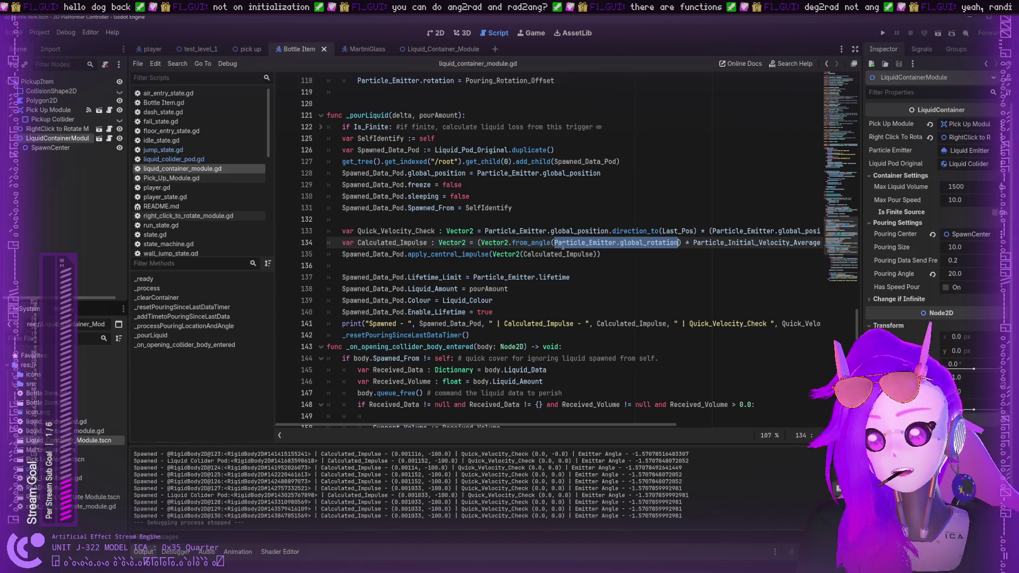
{"action": "scroll", "coordinate": [557, 297], "scroll_direction": "up", "scroll_amount": 2}
{"action": "mouse_move", "coordinate": [551, 424]}
{"action": "left_mouse_down"}
{"action": "mouse_move", "coordinate": [617, 423]}
{"action": "mouse_move", "coordinate": [606, 423]}
{"action": "left_mouse_up"}
{"action": "left_click", "coordinate": [430, 312]}
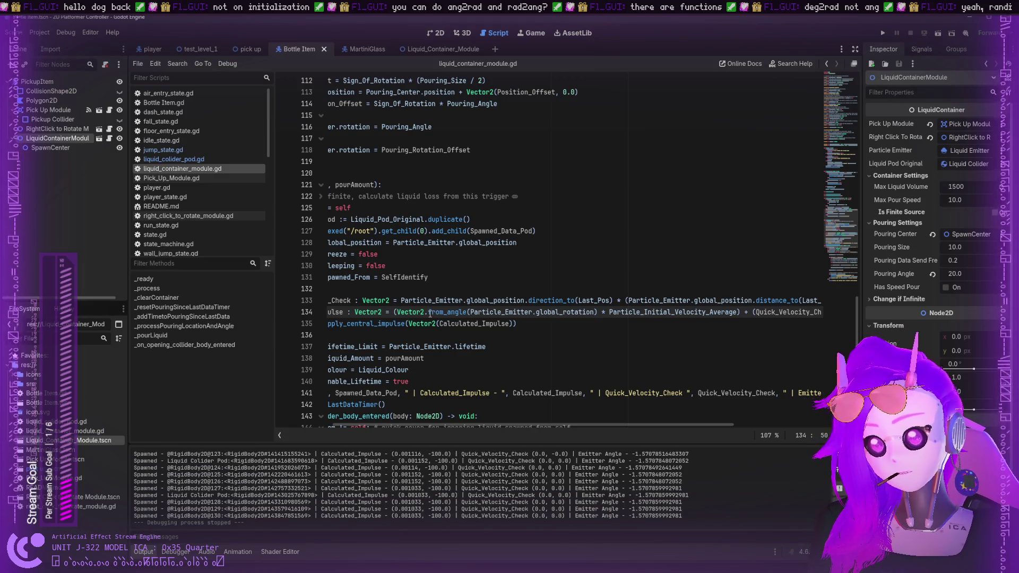
{"action": "mouse_move", "coordinate": [503, 424]}
{"action": "left_mouse_down"}
{"action": "mouse_move", "coordinate": [591, 424]}
{"action": "mouse_move", "coordinate": [525, 425]}
{"action": "mouse_move", "coordinate": [599, 407]}
{"action": "mouse_move", "coordinate": [488, 400]}
{"action": "mouse_move", "coordinate": [504, 392]}
{"action": "left_mouse_up"}
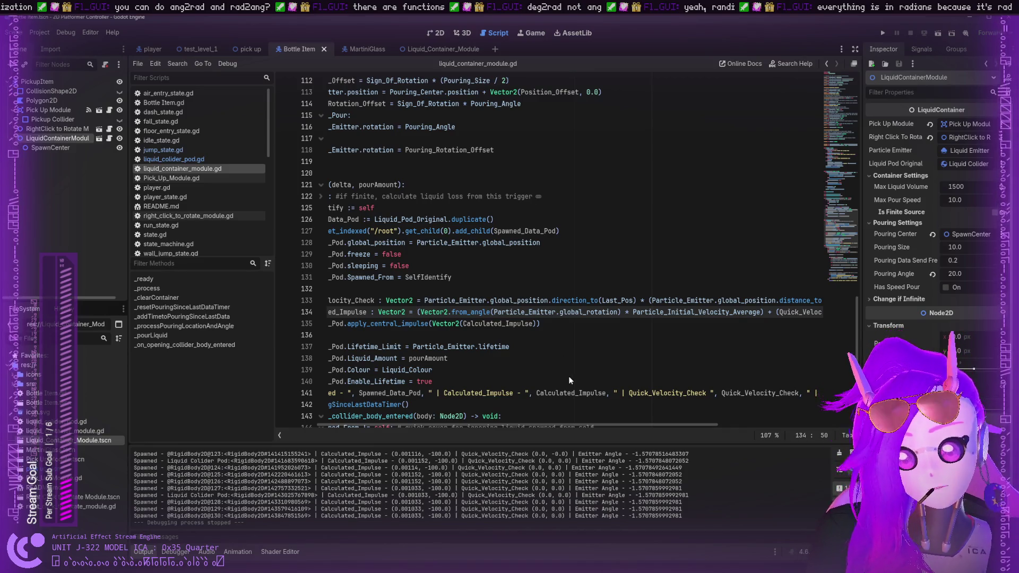
- Select global_rotation on line 134 and scroll up through the script
{"action": "double_click", "coordinate": [582, 313]}
{"action": "mouse_move", "coordinate": [565, 425]}
{"action": "left_mouse_down"}
{"action": "mouse_move", "coordinate": [717, 413]}
{"action": "mouse_move", "coordinate": [538, 391]}
{"action": "mouse_move", "coordinate": [674, 403]}
{"action": "mouse_move", "coordinate": [519, 403]}
{"action": "left_mouse_up"}
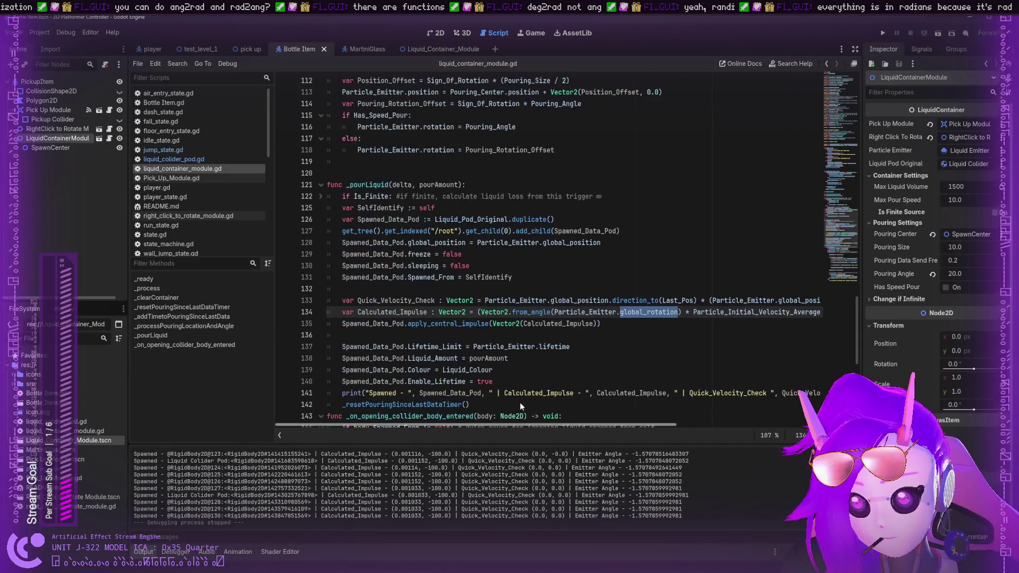
{"action": "scroll", "coordinate": [503, 355], "scroll_direction": "up", "scroll_amount": 1}
{"action": "scroll", "coordinate": [504, 355], "scroll_direction": "up", "scroll_amount": 1}
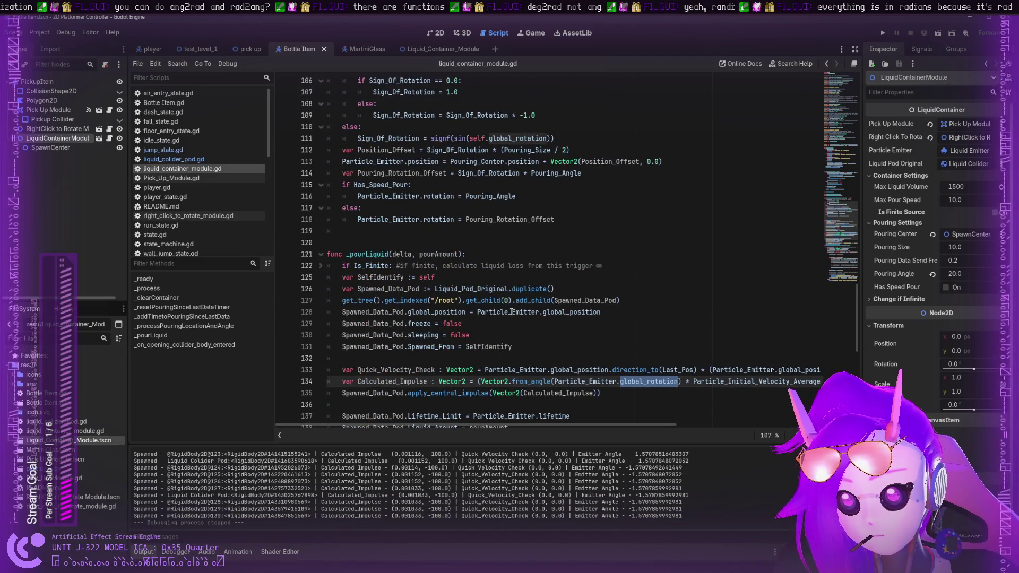
{"action": "scroll", "coordinate": [489, 306], "scroll_direction": "up", "scroll_amount": 3}
{"action": "scroll", "coordinate": [489, 306], "scroll_direction": "down", "scroll_amount": 1}
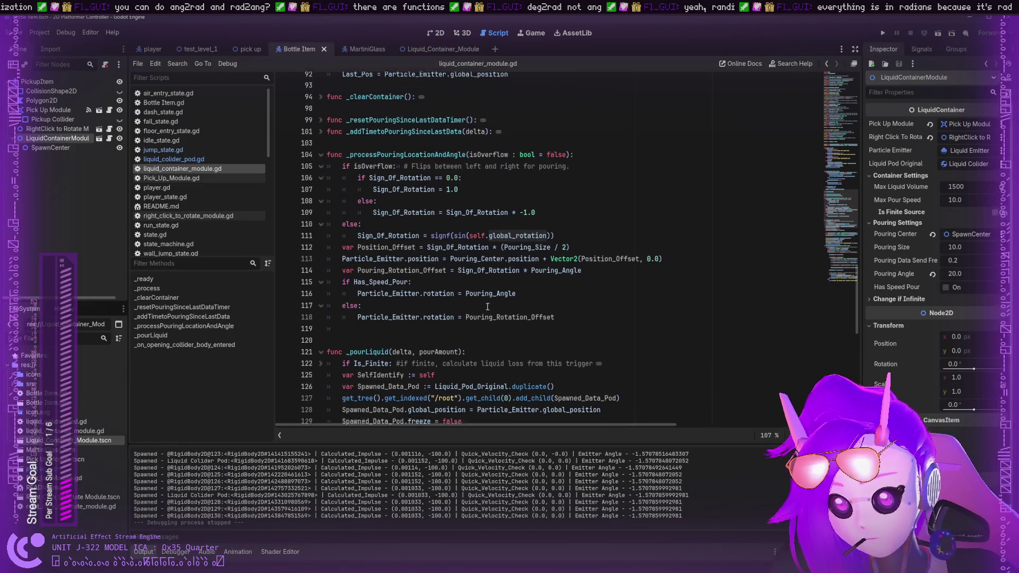
{"action": "scroll", "coordinate": [485, 307], "scroll_direction": "up", "scroll_amount": 2}
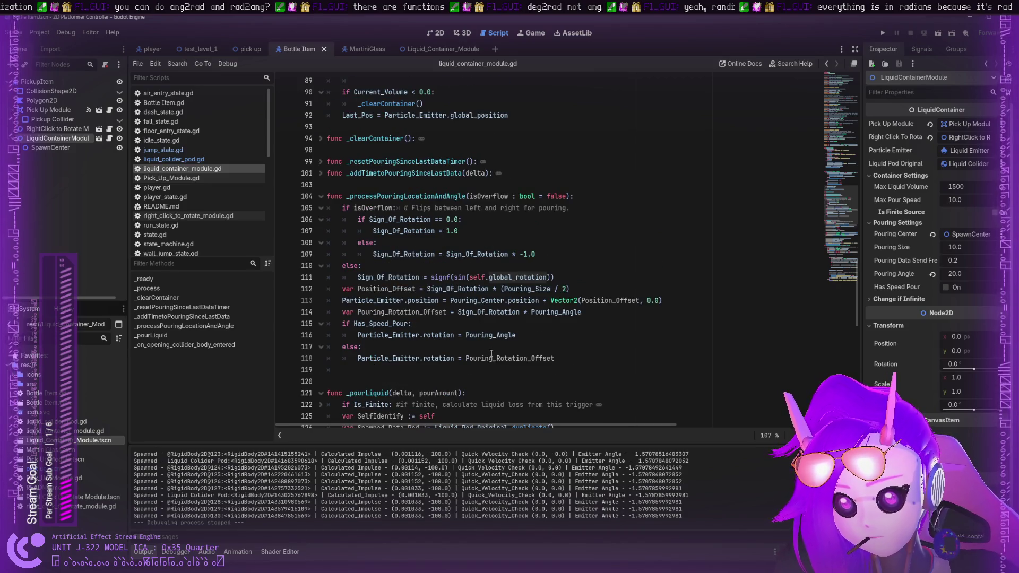
- Trace Pouring_Rotation_Offset and Sign_Of_Rotation across lines 114–118
{"action": "double_click", "coordinate": [491, 357]}
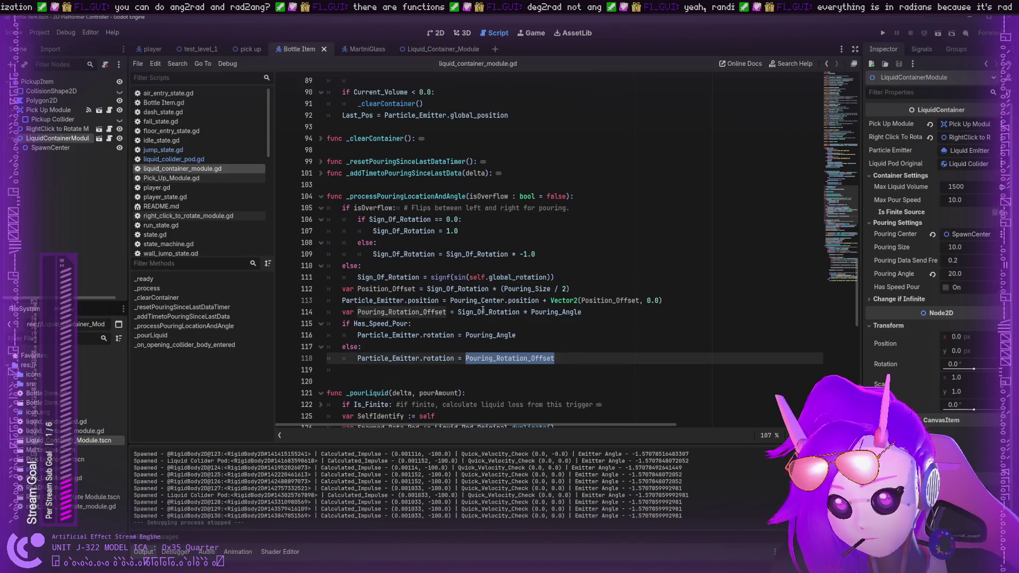
{"action": "double_click", "coordinate": [488, 312]}
{"action": "double_click", "coordinate": [401, 312]}
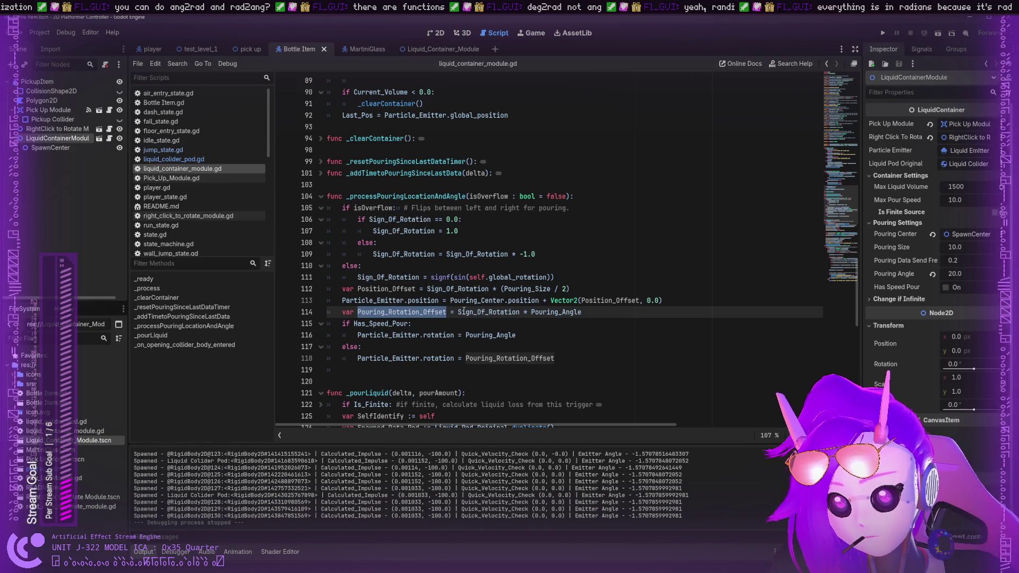
{"action": "double_click", "coordinate": [488, 312]}
{"action": "left_click", "coordinate": [458, 335]}
{"action": "double_click", "coordinate": [488, 335]}
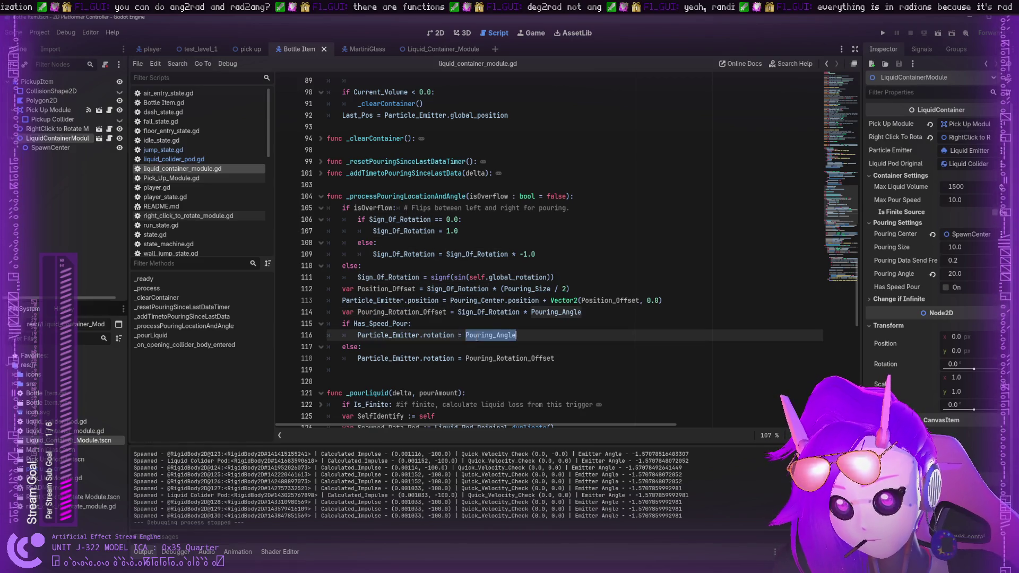
{"action": "left_click", "coordinate": [435, 359]}
{"action": "double_click", "coordinate": [435, 359]}
{"action": "double_click", "coordinate": [475, 359]}
{"action": "left_click", "coordinate": [475, 359]}
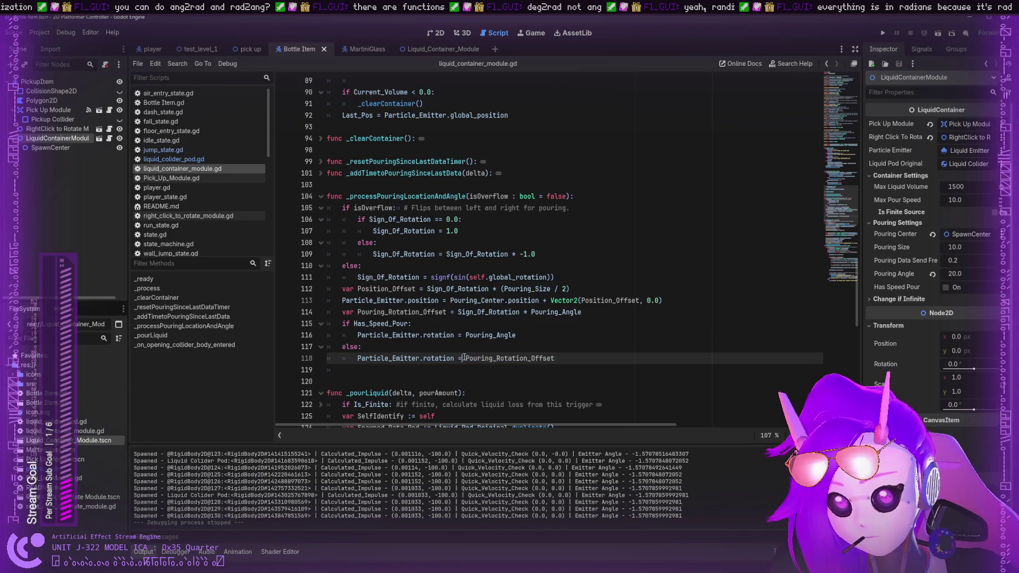
{"action": "double_click", "coordinate": [467, 359]}
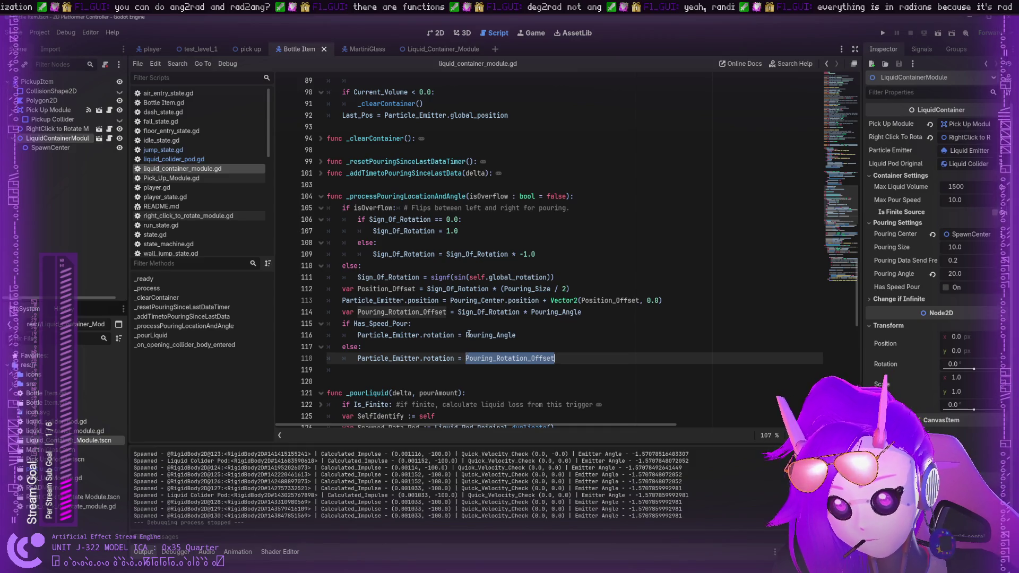
- Inspect Pouring_Angle and rotation on line 116
{"action": "double_click", "coordinate": [488, 335]}
{"action": "double_click", "coordinate": [438, 335]}
{"action": "scroll", "coordinate": [449, 327], "scroll_direction": "down", "scroll_amount": 7}
{"action": "scroll", "coordinate": [450, 327], "scroll_direction": "down", "scroll_amount": 2}
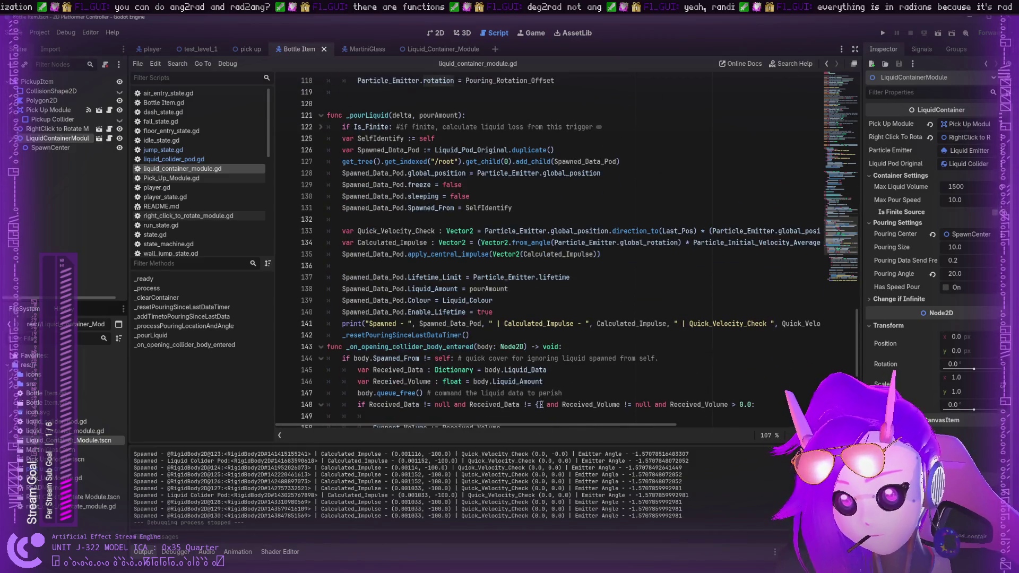
{"action": "left_click_drag", "start_coordinate": [502, 420], "coordinate": [531, 477]}
{"action": "scroll", "coordinate": [551, 330], "scroll_direction": "up", "scroll_amount": 5}
{"action": "scroll", "coordinate": [551, 331], "scroll_direction": "up", "scroll_amount": 1}
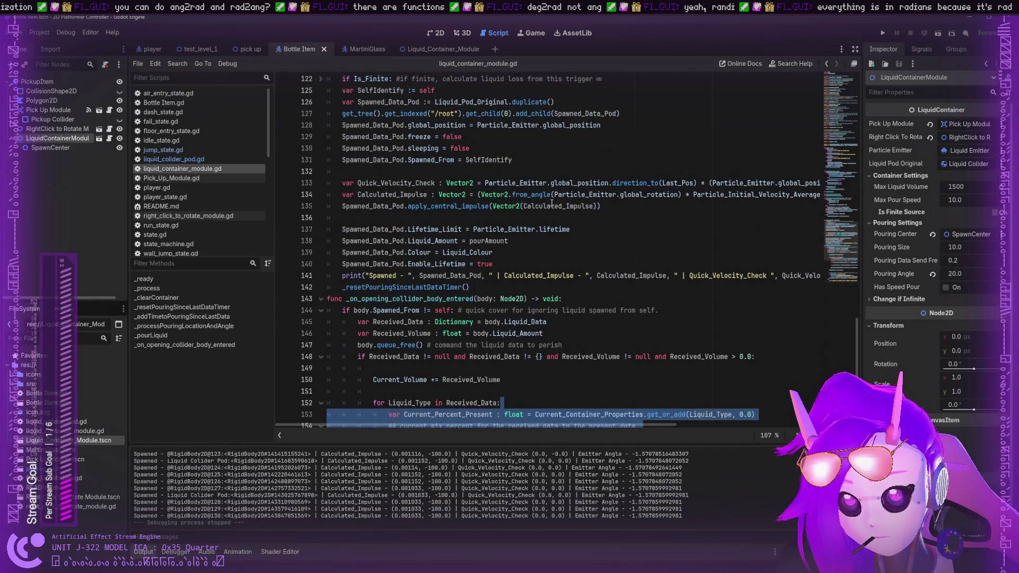
- Highlight Particle_Emitter on line 134, scroll horizontally to read it, and run with F5
{"action": "left_click", "coordinate": [584, 194]}
{"action": "double_click", "coordinate": [583, 194]}
{"action": "left_click_drag", "start_coordinate": [575, 430], "coordinate": [753, 419]}
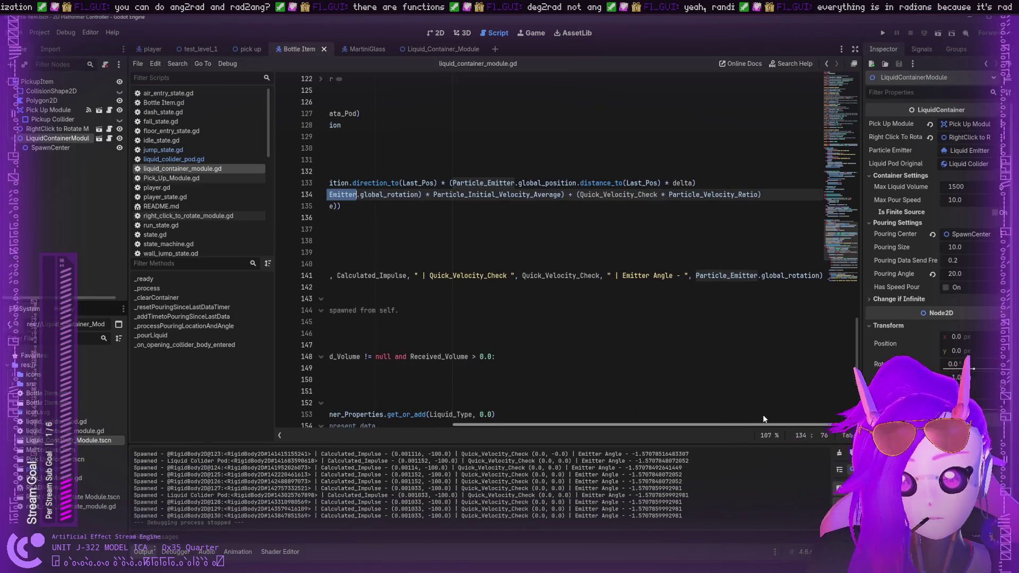
{"action": "scroll", "coordinate": [737, 409], "scroll_direction": "left", "scroll_amount": 5}
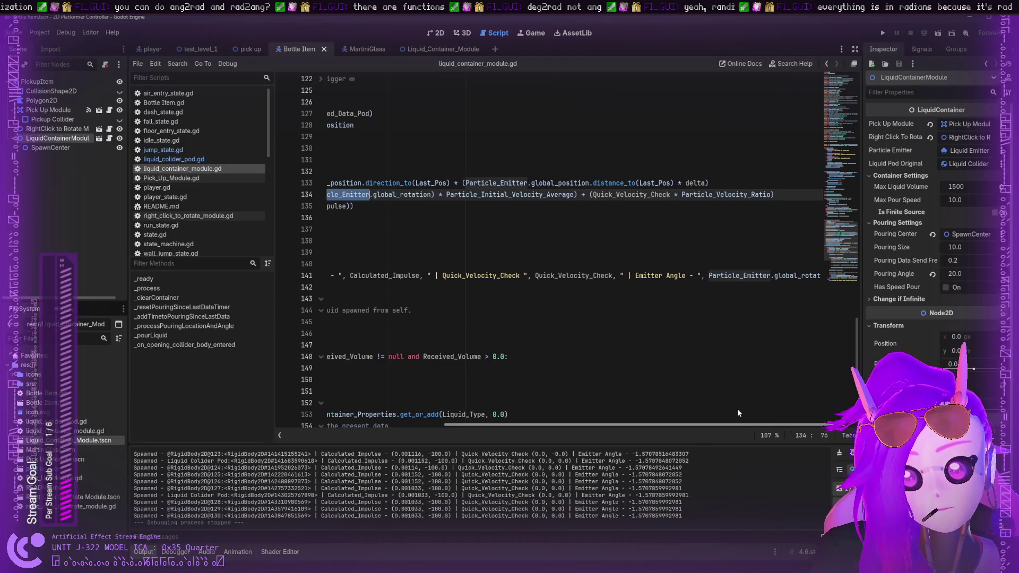
{"action": "scroll", "coordinate": [664, 402], "scroll_direction": "left", "scroll_amount": 5}
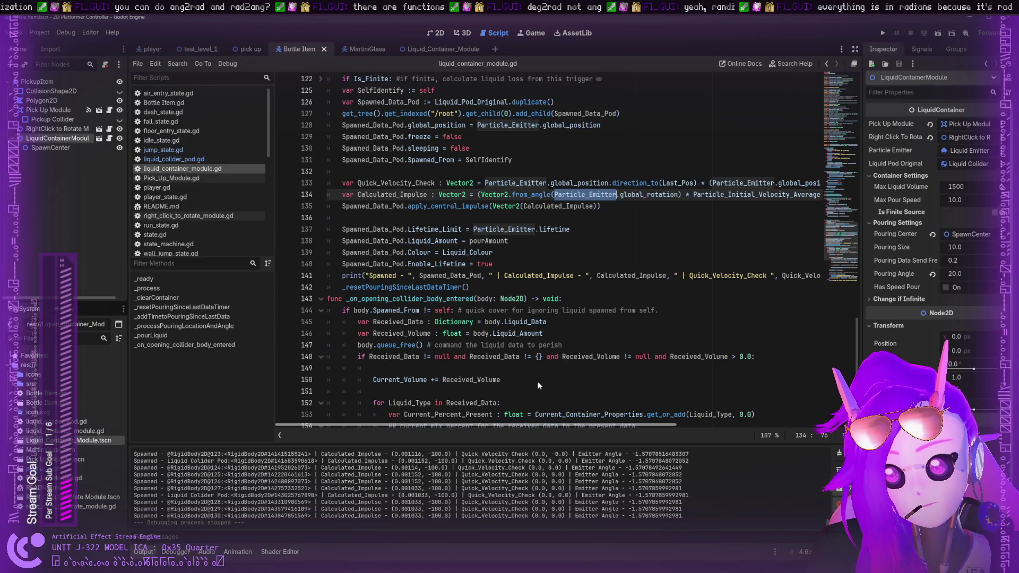
{"action": "scroll", "coordinate": [546, 382], "scroll_direction": "right", "scroll_amount": 10}
{"action": "scroll", "coordinate": [740, 422], "scroll_direction": "left", "scroll_amount": 10}
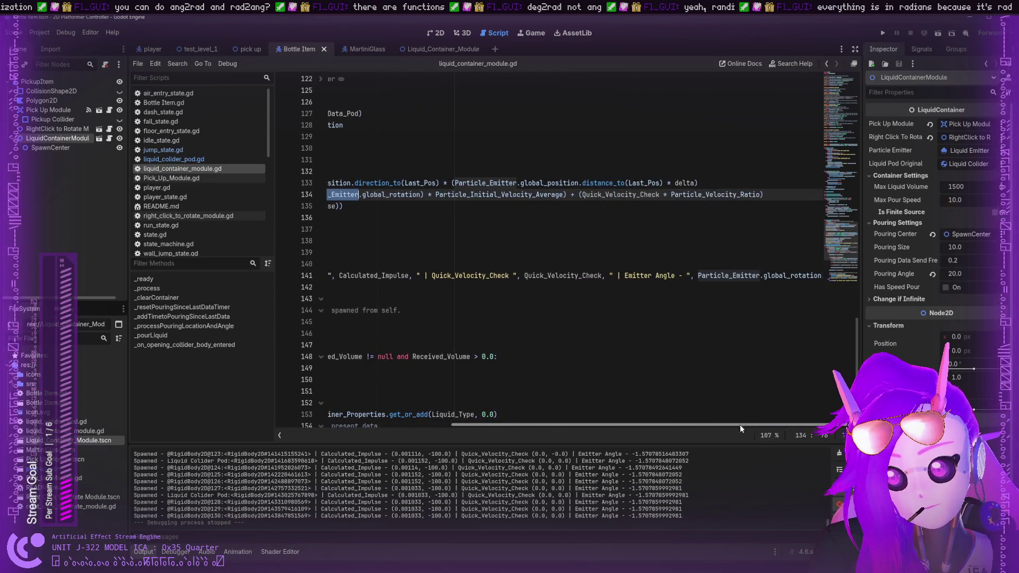
{"action": "key", "text": "F5"}
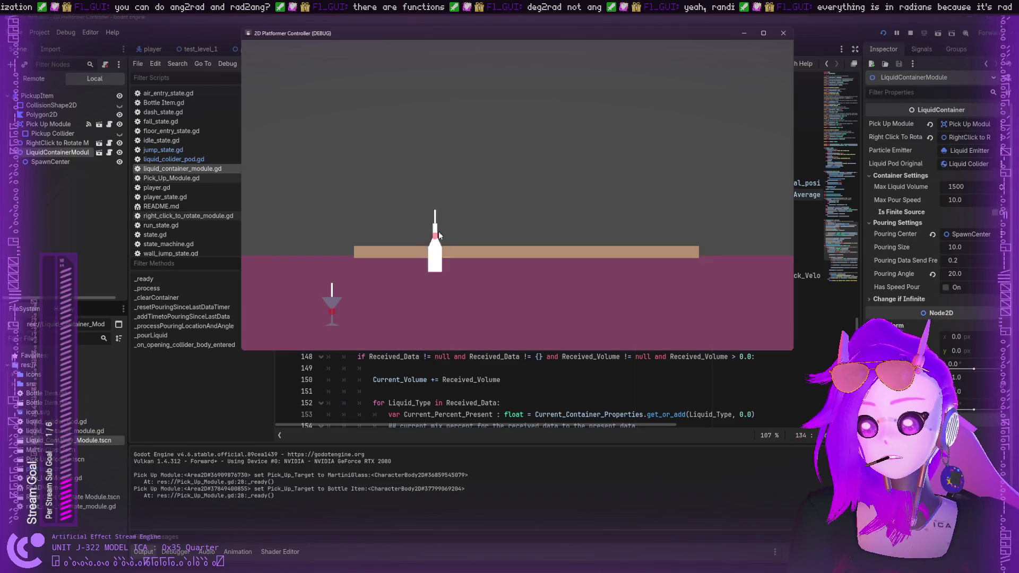
- Test-pour the bottle, stop, remove the extra space after global_rotation on line 134, and rerun
{"action": "left_click_drag", "start_coordinate": [431, 239], "coordinate": [455, 139]}
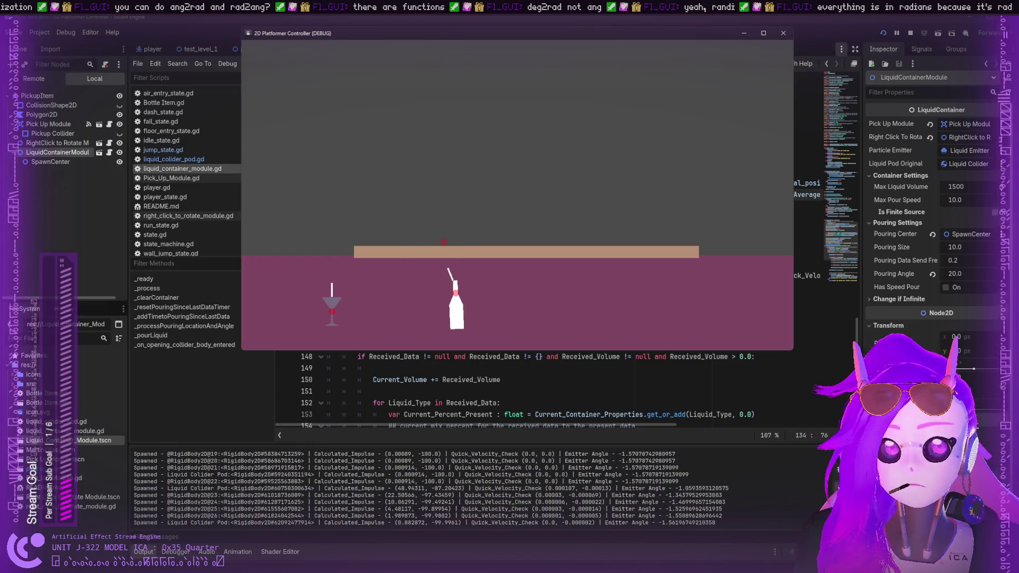
{"action": "left_click", "coordinate": [910, 33]}
{"action": "left_click", "coordinate": [681, 194]}
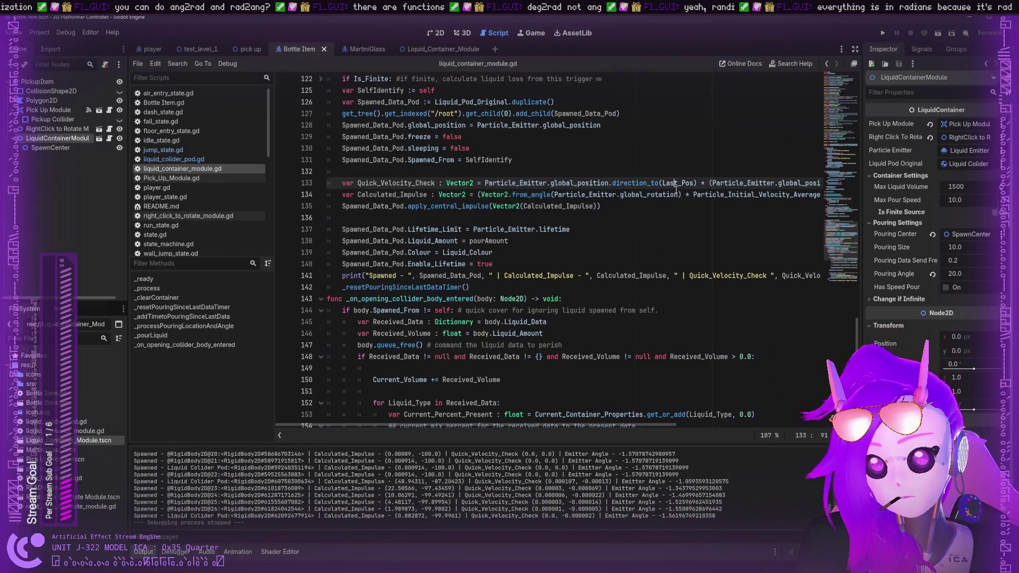
{"action": "key", "text": "BackSpace"}
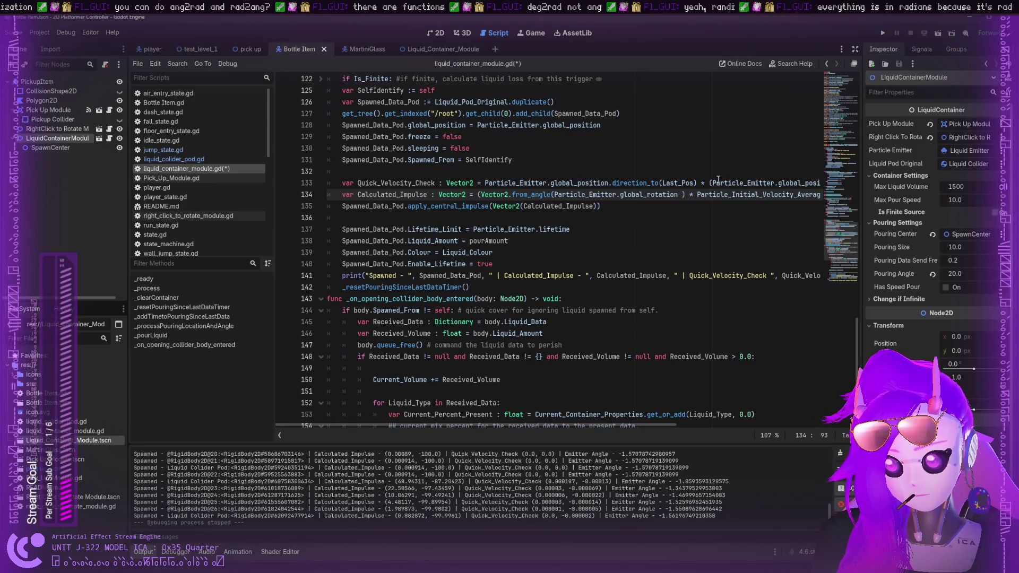
{"action": "key", "text": "F5"}
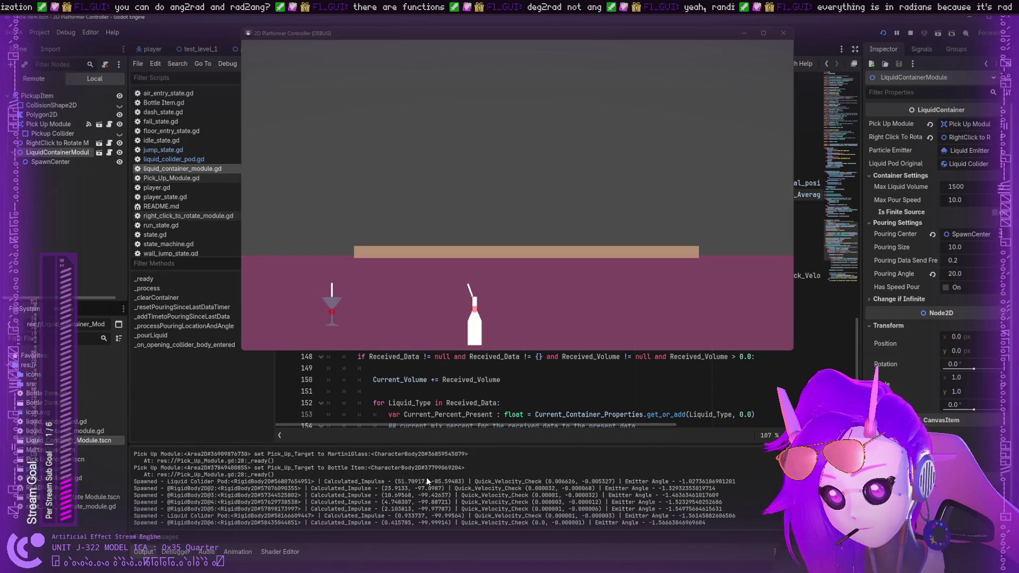
- Select the logged Calculated_Impulse value 51.70917 in Output and scroll the code horizontally
{"action": "left_click_drag", "start_coordinate": [398, 481], "coordinate": [425, 481]}
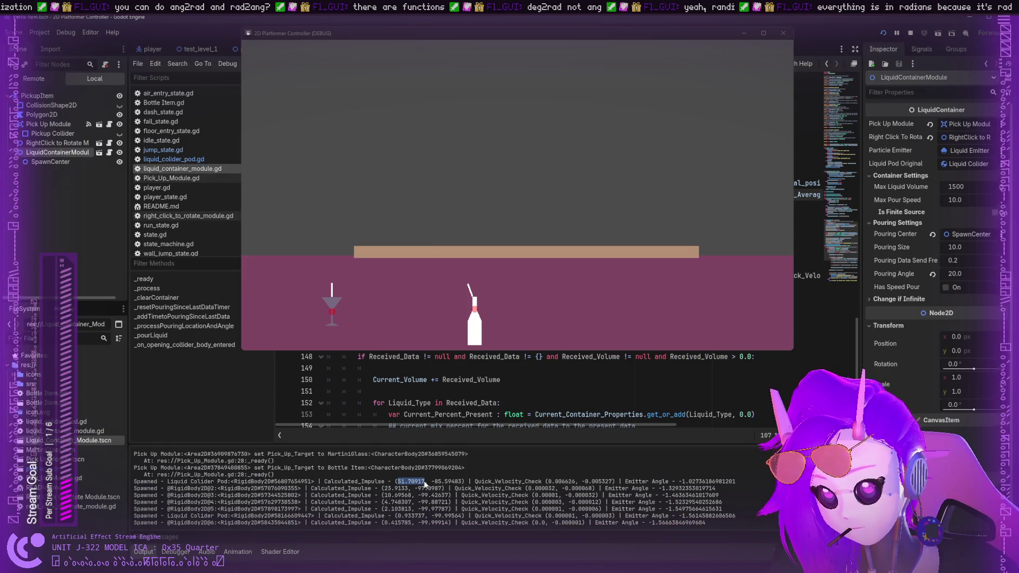
{"action": "mouse_move", "coordinate": [536, 424]}
{"action": "left_mouse_down"}
{"action": "mouse_move", "coordinate": [553, 416]}
{"action": "mouse_move", "coordinate": [716, 423]}
{"action": "mouse_move", "coordinate": [566, 408]}
{"action": "left_mouse_up"}
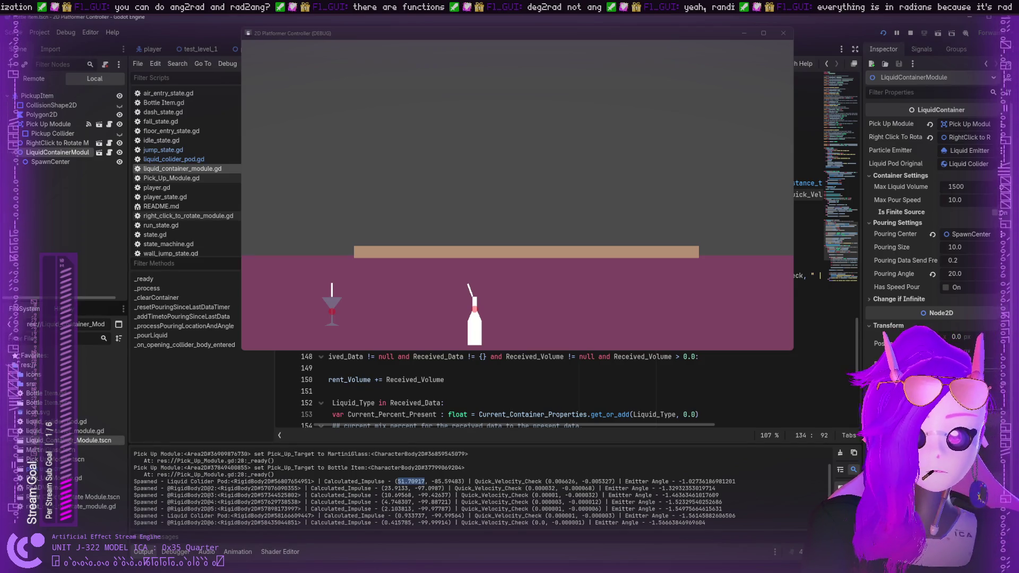
{"action": "left_click_drag", "start_coordinate": [591, 423], "coordinate": [782, 424]}
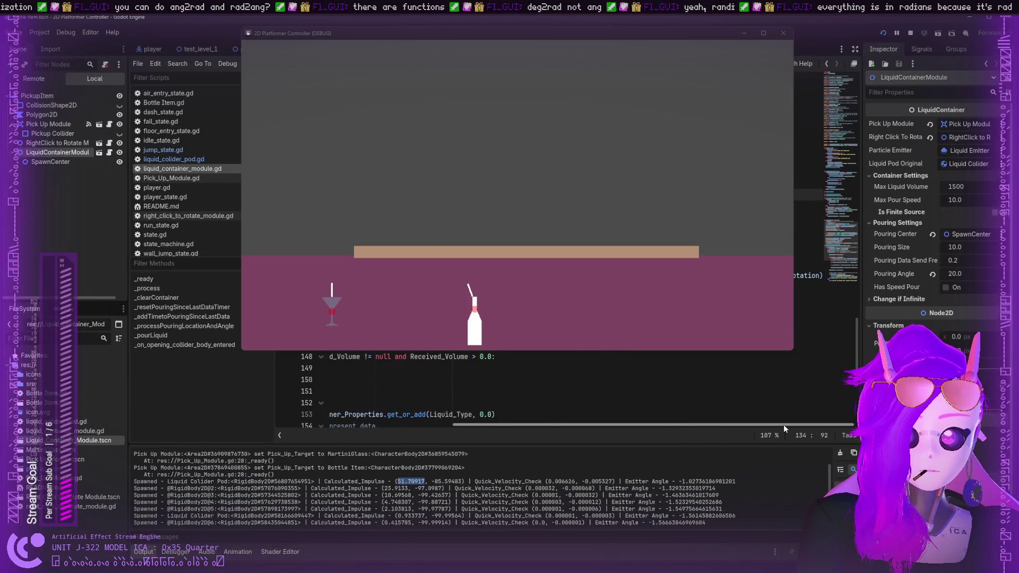
{"action": "left_click_drag", "start_coordinate": [783, 424], "coordinate": [533, 390]}
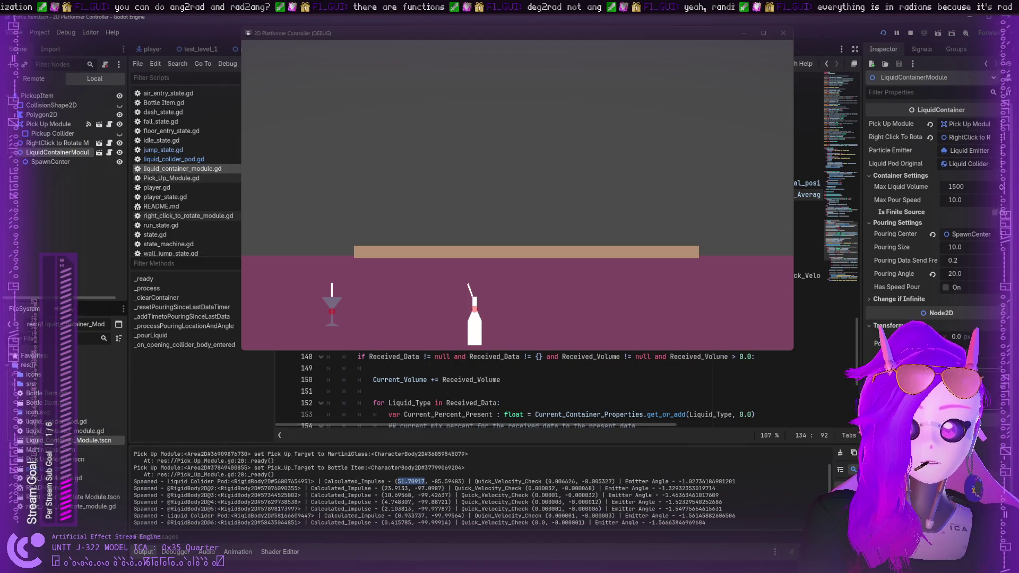
- Make line 134's from_angle use Particle_Emitter.global_rotation + PI/2, then stop the game
{"action": "key", "text": "Down"}
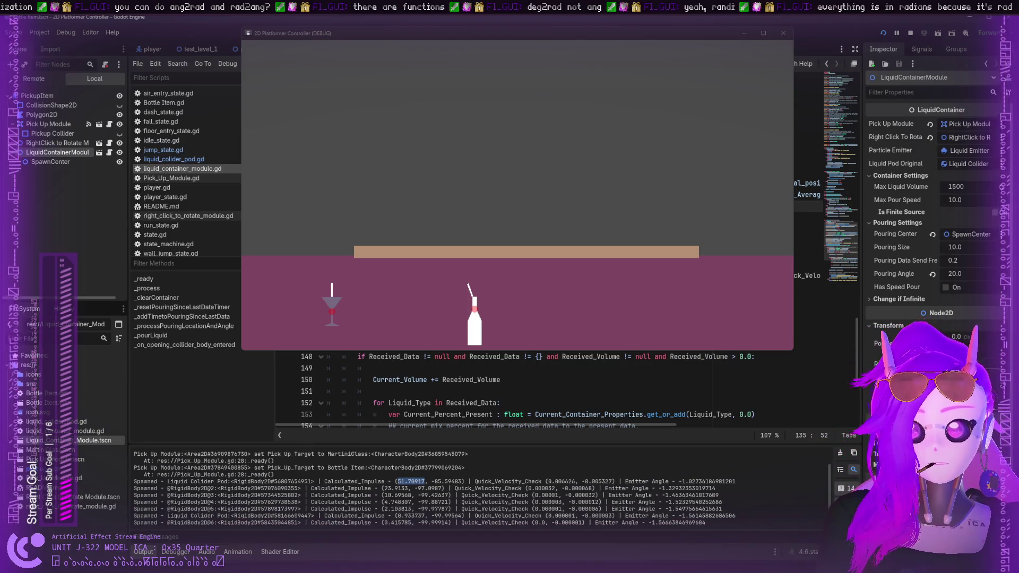
{"action": "key", "text": "BackSpace"}
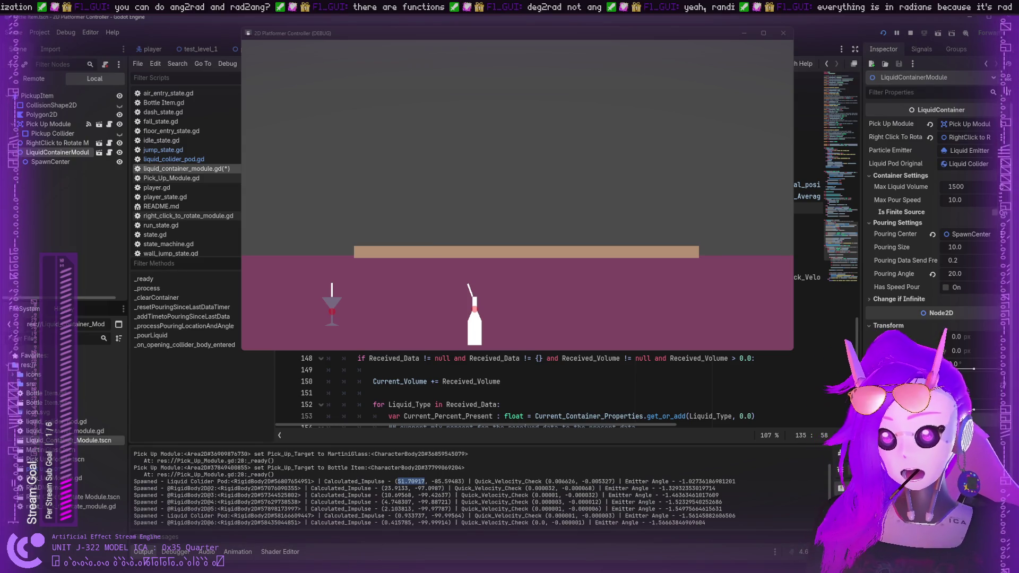
{"action": "key", "text": "BackSpace"}
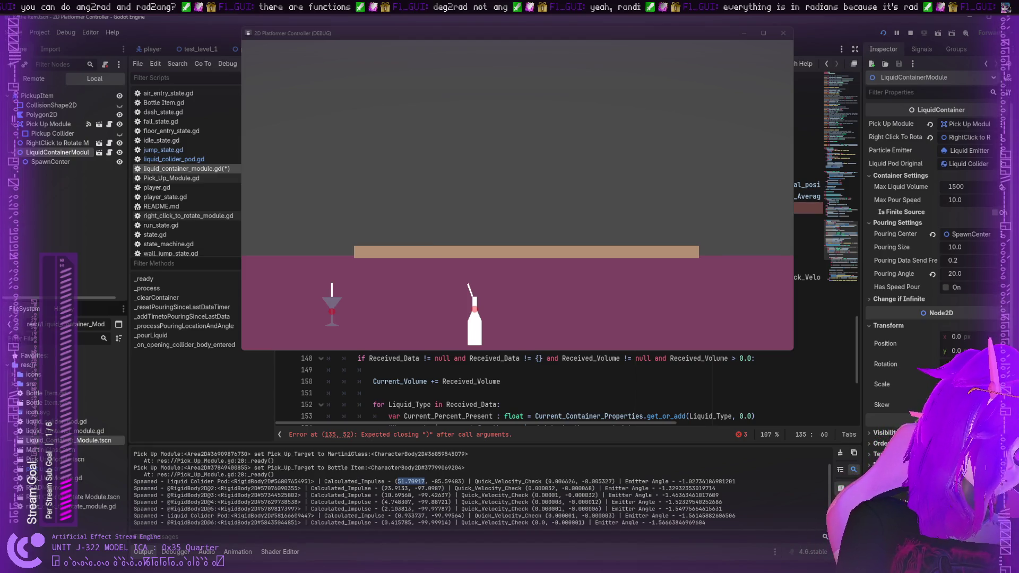
{"action": "key", "text": "Left"}
{"action": "key", "text": "Left"}
{"action": "key", "text": "Left"}
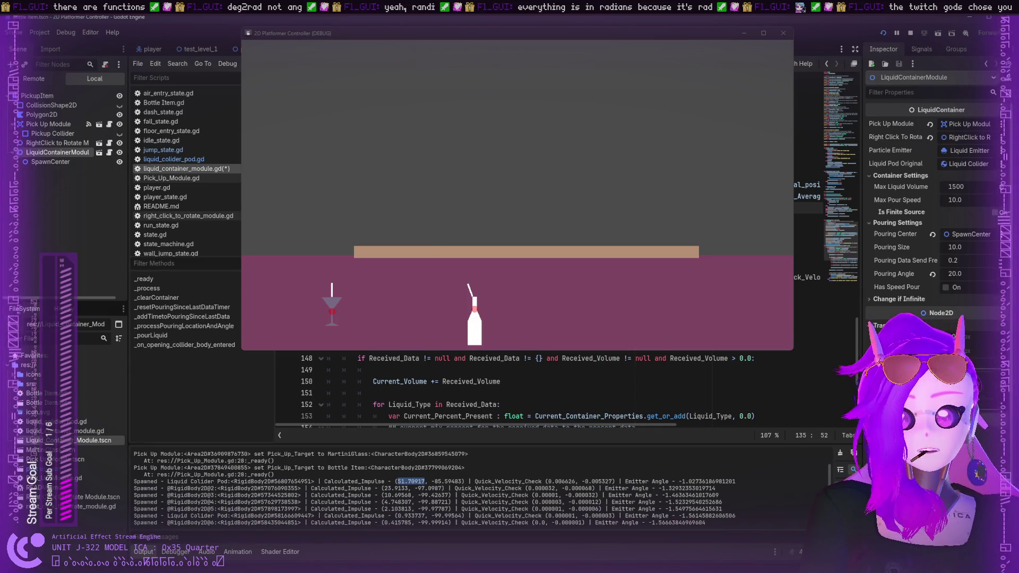
{"action": "mouse_move", "coordinate": [553, 424]}
{"action": "left_mouse_down"}
{"action": "mouse_move", "coordinate": [627, 414]}
{"action": "mouse_move", "coordinate": [599, 409]}
{"action": "mouse_move", "coordinate": [569, 383]}
{"action": "mouse_move", "coordinate": [632, 420]}
{"action": "mouse_move", "coordinate": [594, 419]}
{"action": "mouse_move", "coordinate": [608, 422]}
{"action": "left_mouse_up"}
{"action": "left_click", "coordinate": [806, 196]}
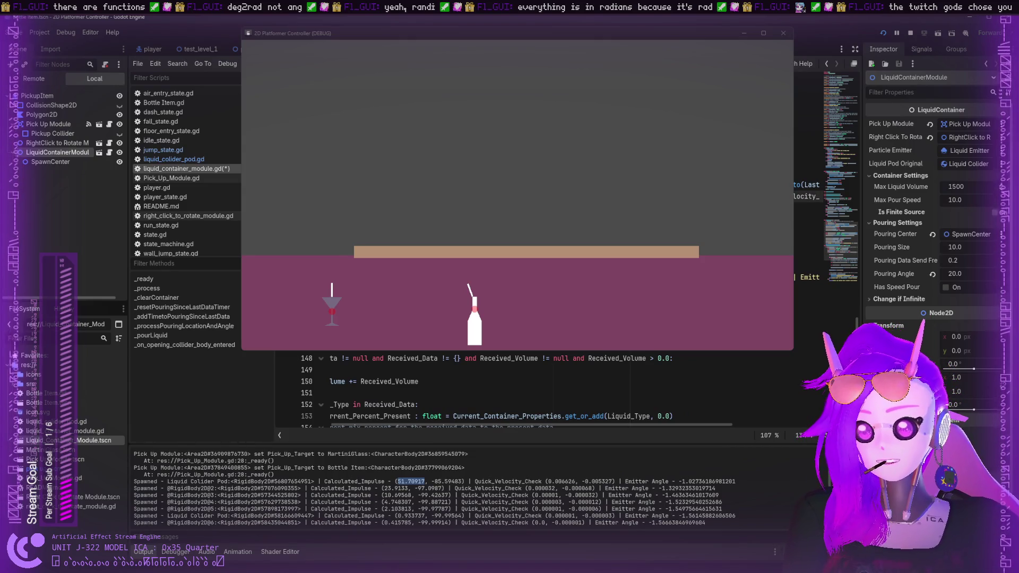
{"action": "key", "text": "BackSpace"}
{"action": "key", "text": "BackSpace"}
{"action": "key", "text": "BackSpace"}
{"action": "key", "text": "BackSpace"}
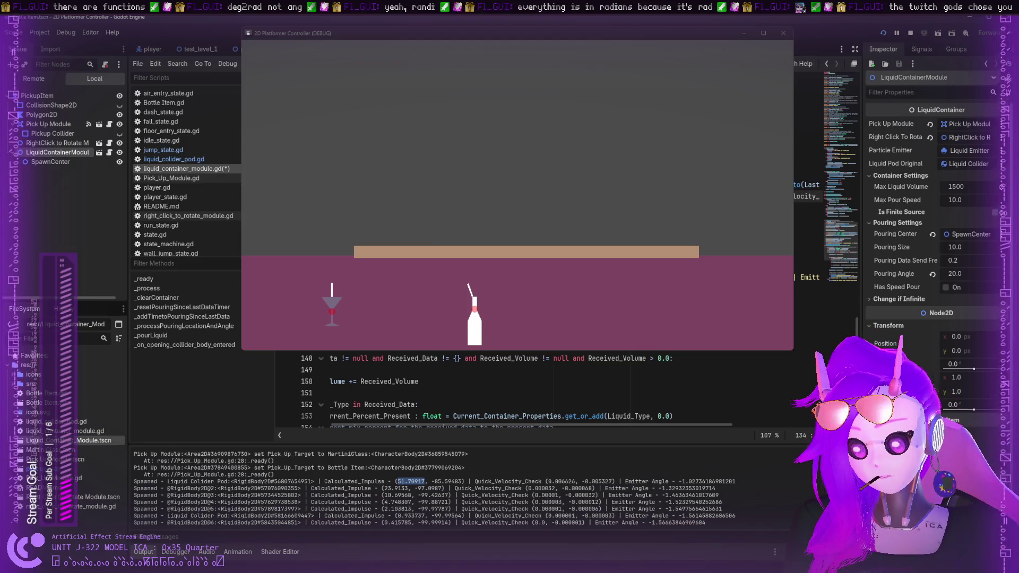
{"action": "key", "text": "ctrl+z"}
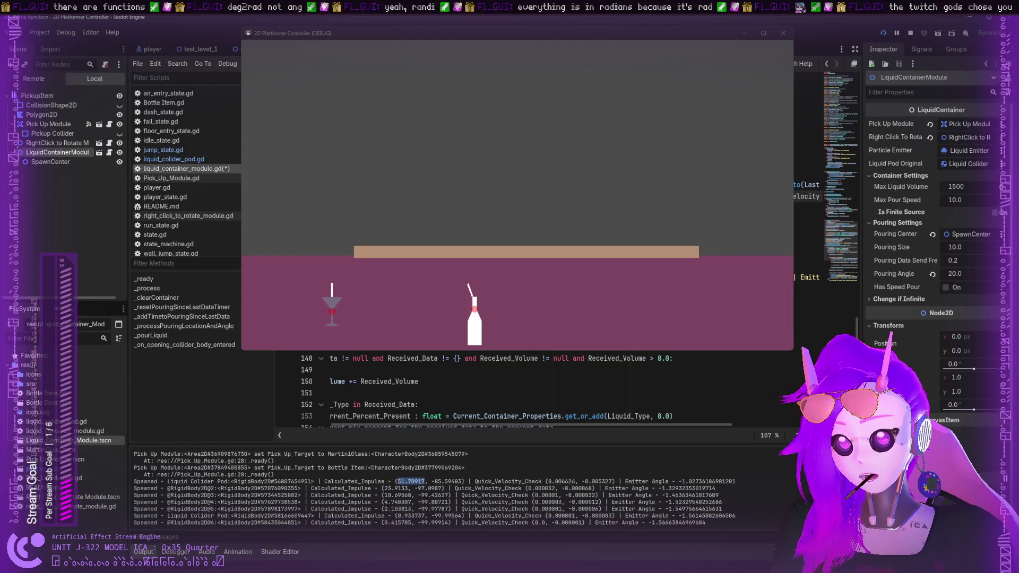
{"action": "key", "text": "ctrl+z"}
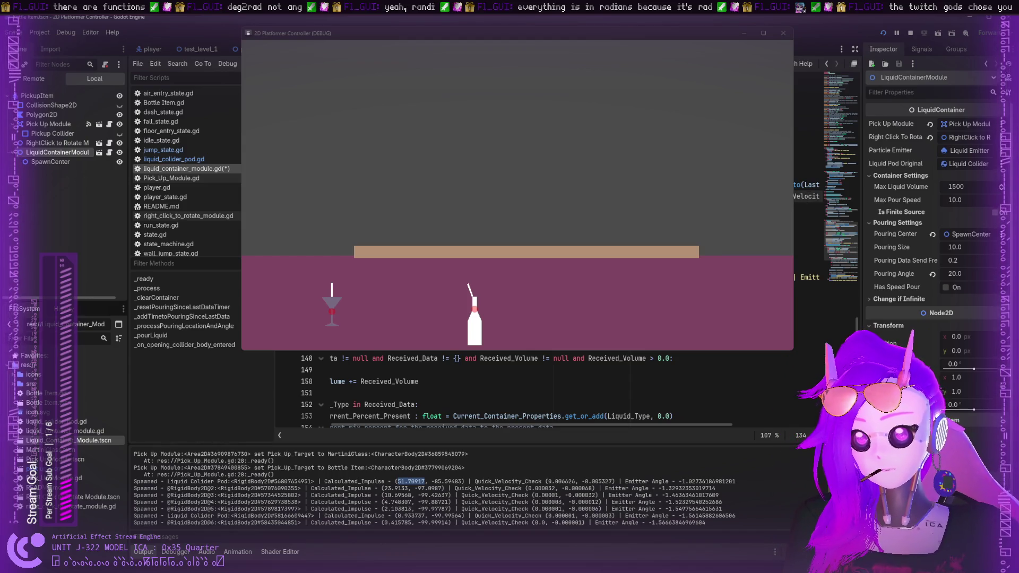
{"action": "key", "text": "ctrl+z"}
{"action": "key", "text": "ctrl+z"}
{"action": "key", "text": "ctrl+z"}
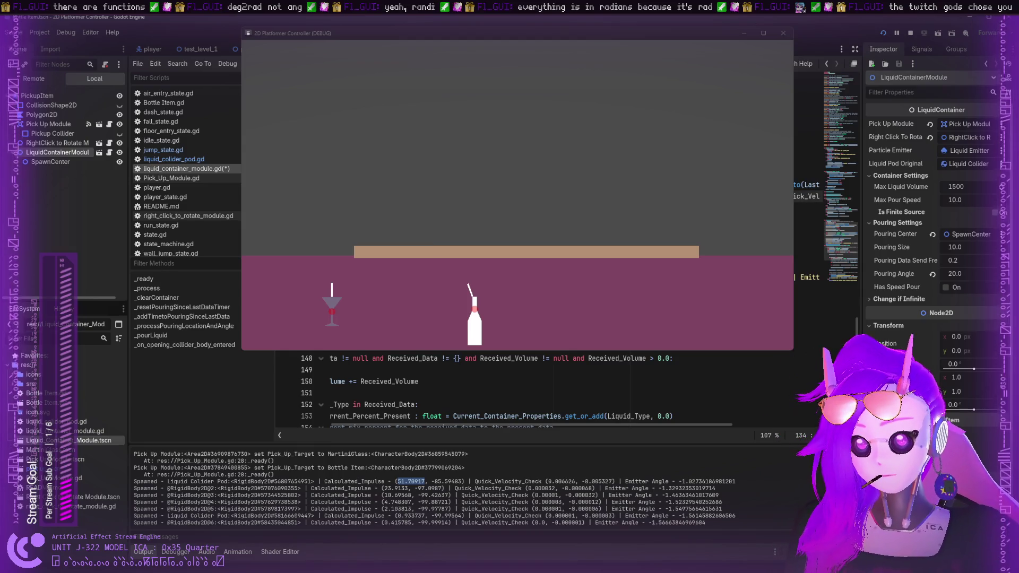
{"action": "key", "text": "ctrl+z"}
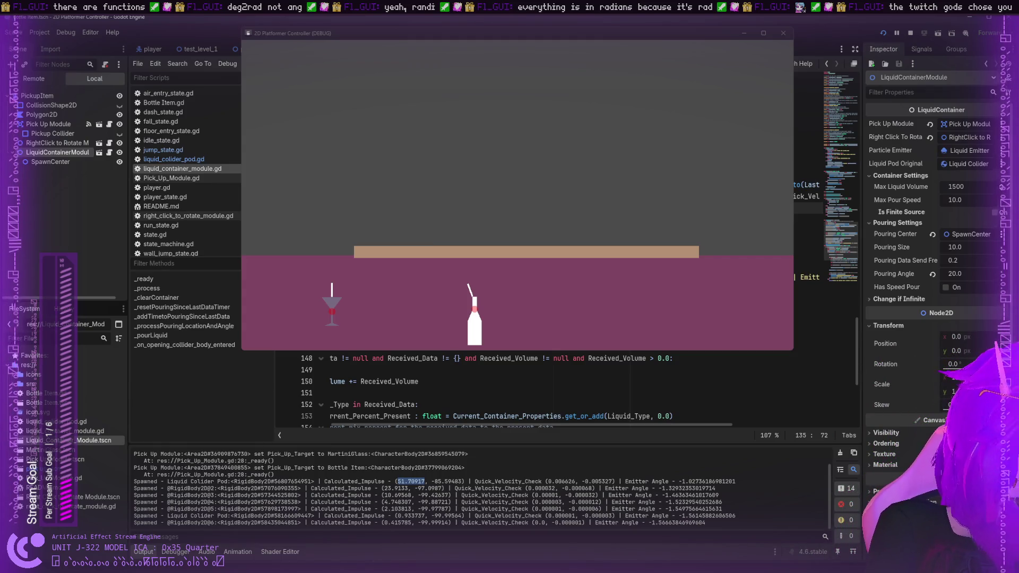
{"action": "left_click", "coordinate": [908, 34]}
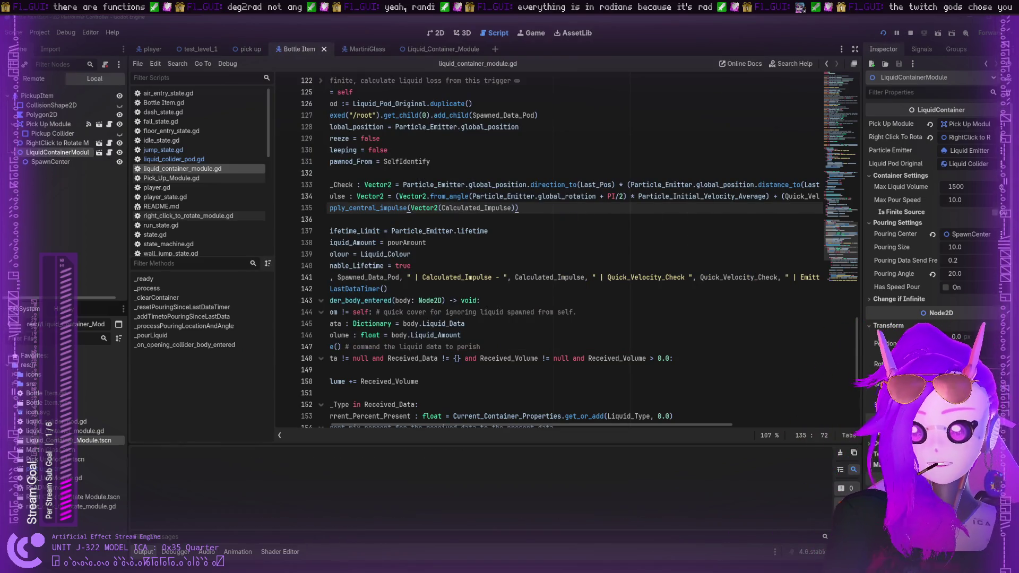
- Relaunch the game and tilt the bottle back and forth to pour
{"action": "key", "text": "F5"}
{"action": "left_click_drag", "start_coordinate": [421, 268], "coordinate": [485, 150]}
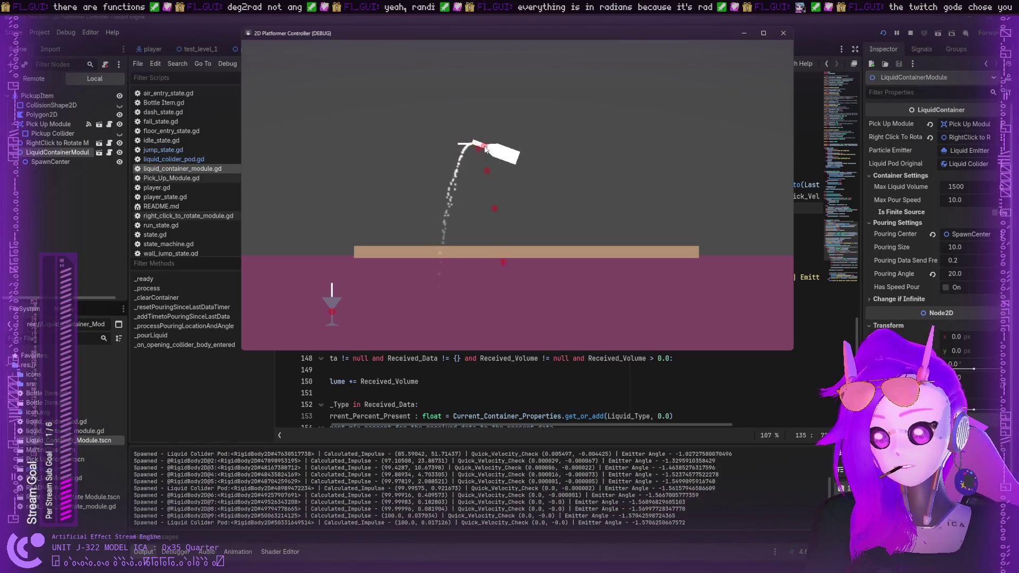
{"action": "right_click", "coordinate": [485, 151]}
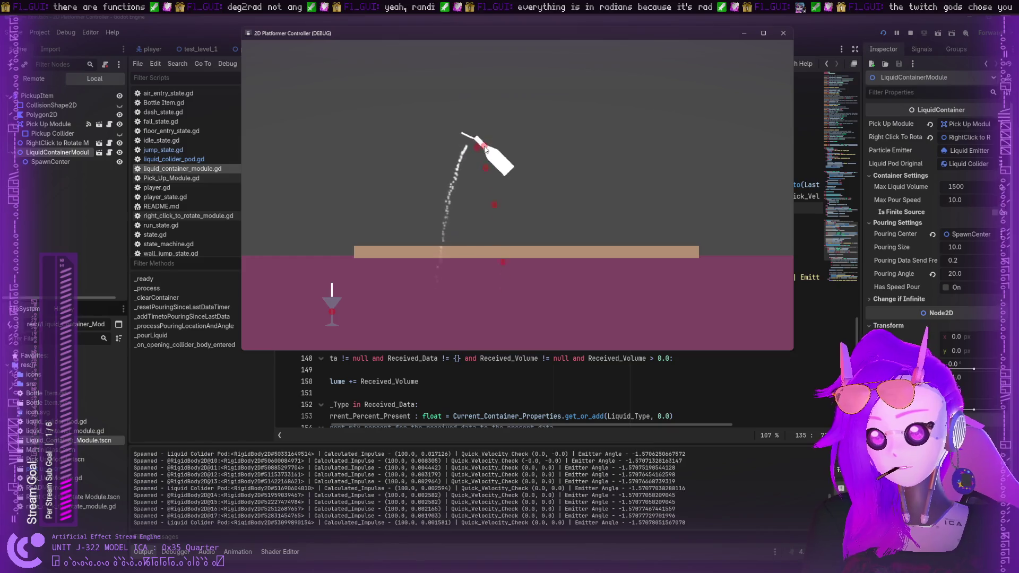
{"action": "right_click", "coordinate": [485, 150]}
{"action": "right_click", "coordinate": [485, 150]}
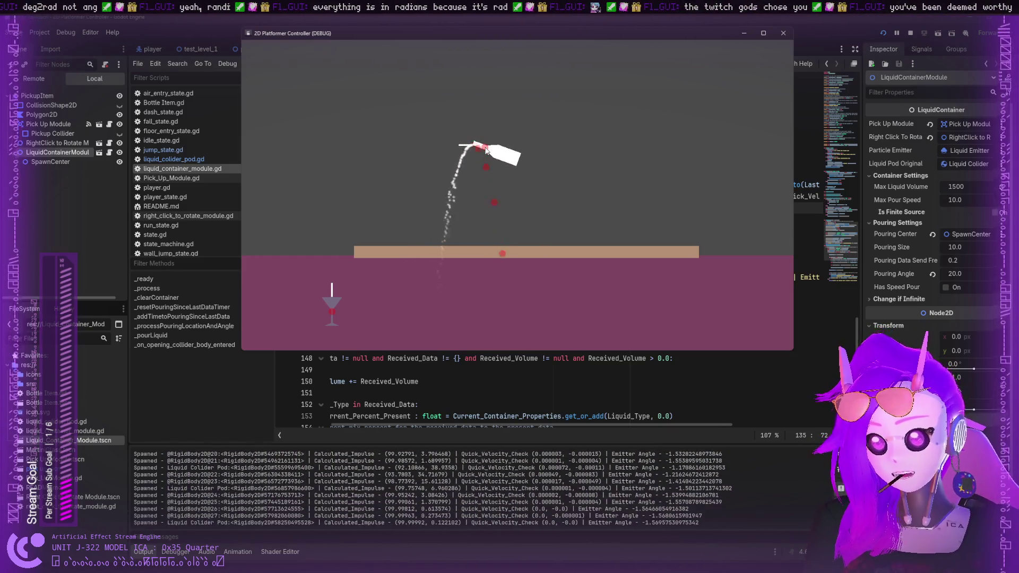
- Set the glass on the platform, pour the bottle into it, release, and stop the game
{"action": "left_click", "coordinate": [485, 150]}
{"action": "left_click", "coordinate": [345, 258]}
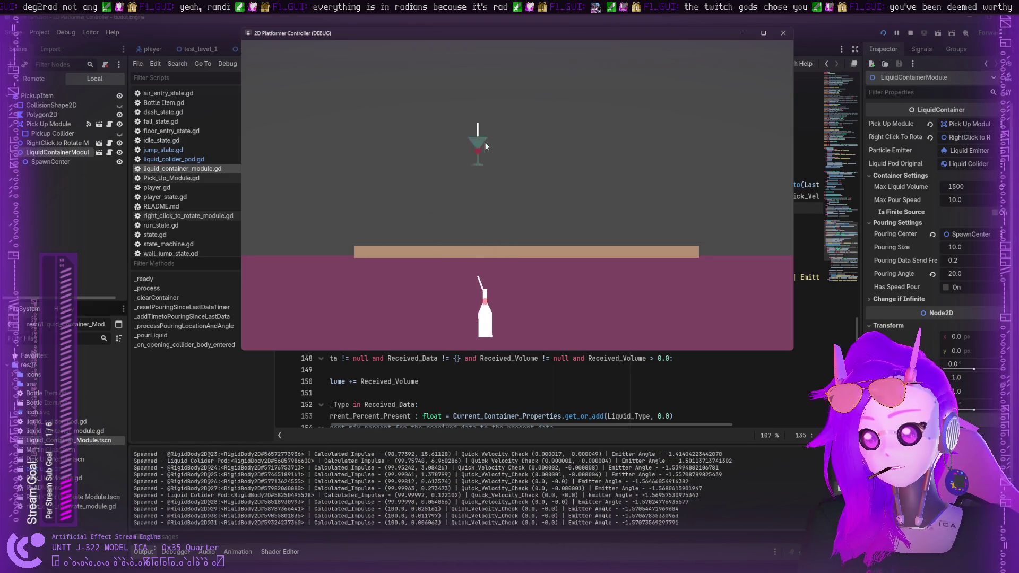
{"action": "left_click", "coordinate": [493, 140]}
{"action": "left_click", "coordinate": [484, 313]}
{"action": "right_click", "coordinate": [496, 169]}
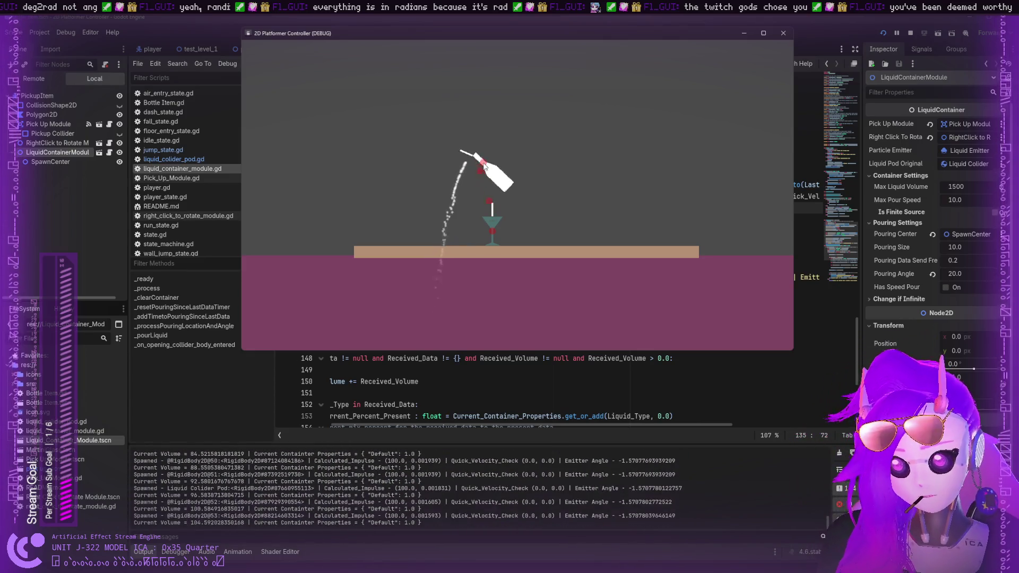
{"action": "right_click", "coordinate": [451, 175]}
{"action": "left_click", "coordinate": [439, 178]}
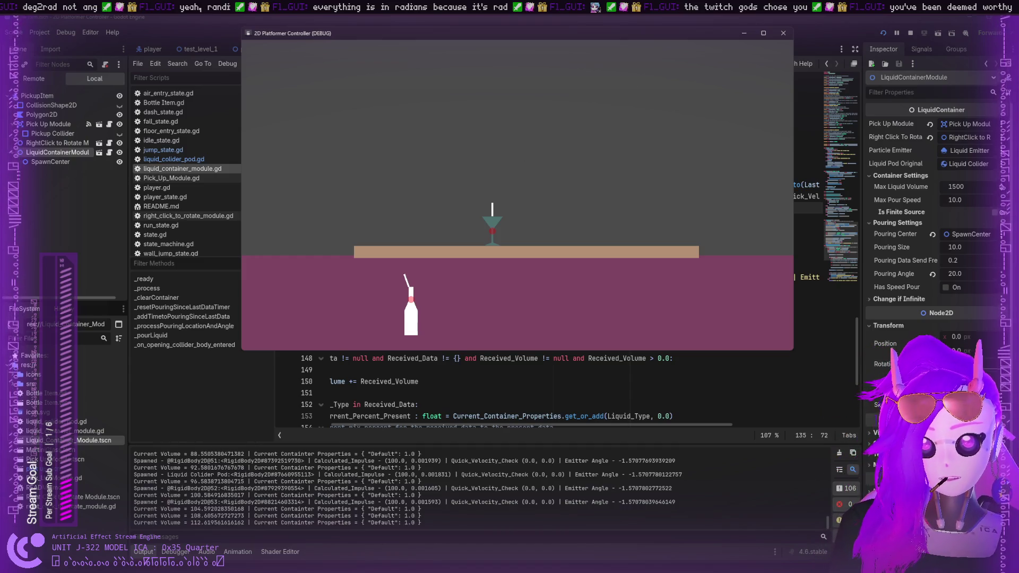
{"action": "left_click", "coordinate": [911, 33]}
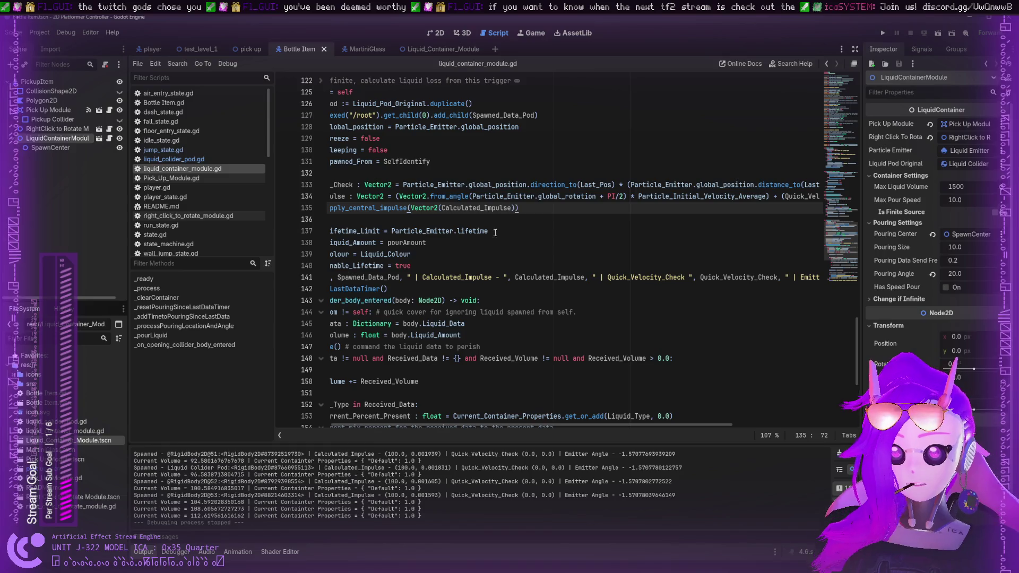
- Review Quick_Velocity_Check on line 133, select the impulse expression on lines 134–135, and run
{"action": "scroll", "coordinate": [495, 232], "scroll_direction": "left", "scroll_amount": 5}
{"action": "scroll", "coordinate": [495, 232], "scroll_direction": "up", "scroll_amount": 2}
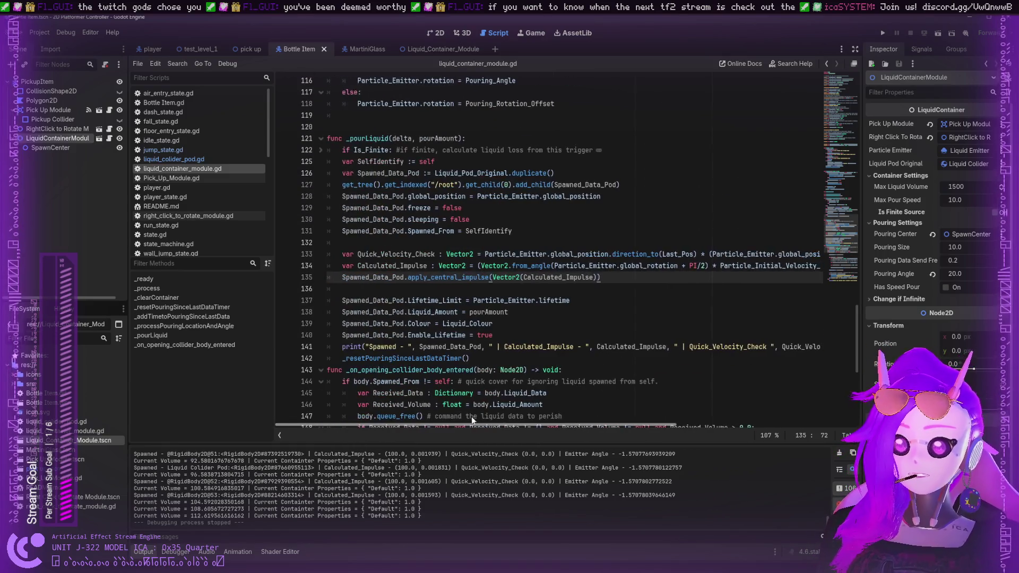
{"action": "scroll", "coordinate": [651, 395], "scroll_direction": "right", "scroll_amount": 5}
{"action": "left_click", "coordinate": [650, 254]}
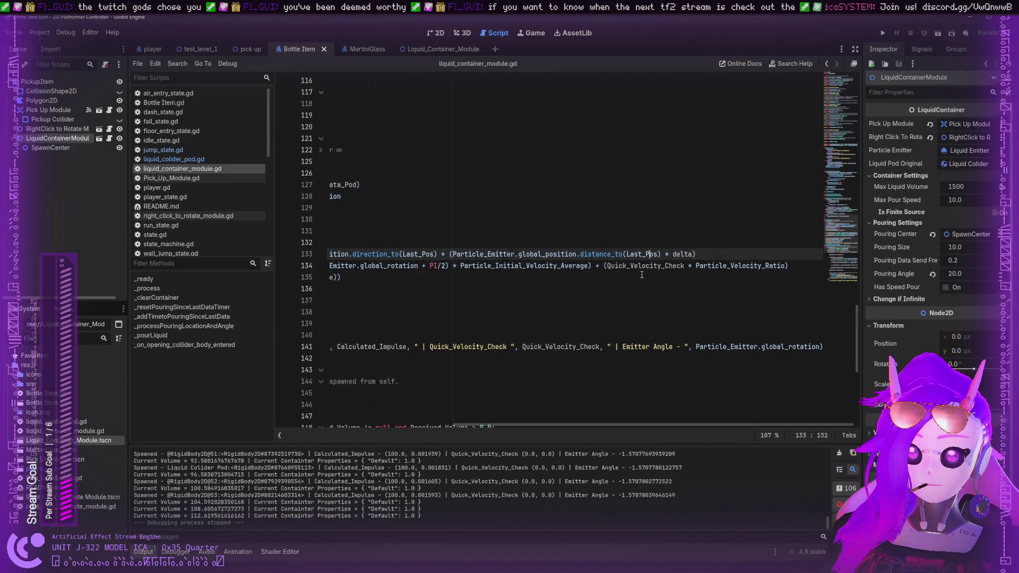
{"action": "scroll", "coordinate": [642, 275], "scroll_direction": "left", "scroll_amount": 2}
{"action": "left_click", "coordinate": [522, 265]}
{"action": "mouse_move", "coordinate": [521, 266]}
{"action": "left_mouse_down"}
{"action": "mouse_move", "coordinate": [411, 277]}
{"action": "mouse_move", "coordinate": [331, 271]}
{"action": "mouse_move", "coordinate": [636, 266]}
{"action": "left_mouse_up"}
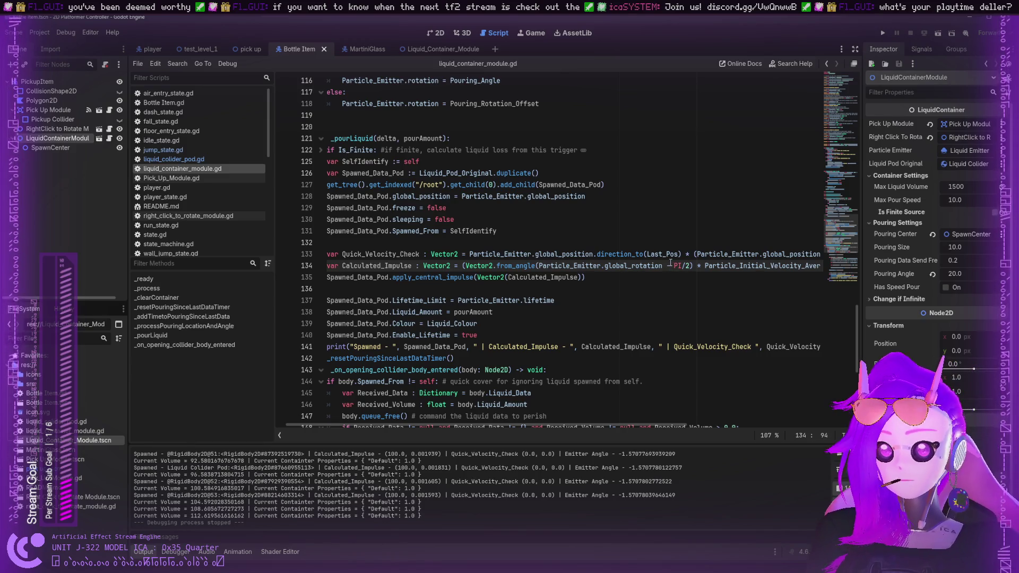
{"action": "left_click", "coordinate": [882, 33]}
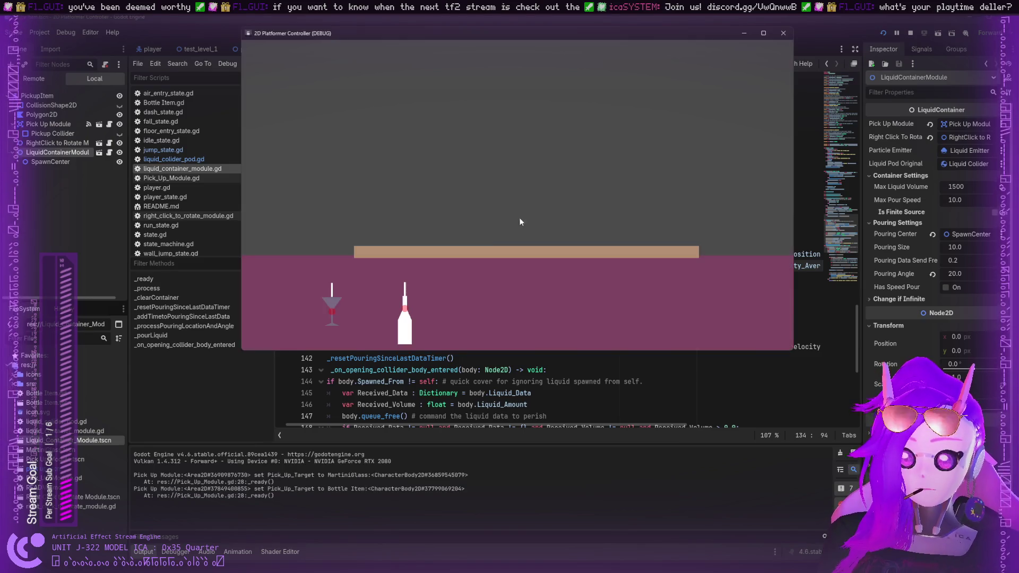
- Pour the bottle into the martini glass on the platform, tip it back into the bottle, and stop
{"action": "mouse_move", "coordinate": [399, 305]}
{"action": "left_mouse_down"}
{"action": "mouse_move", "coordinate": [498, 153]}
{"action": "mouse_move", "coordinate": [497, 138]}
{"action": "left_mouse_up"}
{"action": "mouse_move", "coordinate": [343, 301]}
{"action": "left_mouse_down"}
{"action": "mouse_move", "coordinate": [404, 191]}
{"action": "mouse_move", "coordinate": [465, 186]}
{"action": "left_mouse_up"}
{"action": "mouse_move", "coordinate": [496, 289]}
{"action": "left_mouse_down"}
{"action": "mouse_move", "coordinate": [654, 114]}
{"action": "mouse_move", "coordinate": [599, 324]}
{"action": "mouse_move", "coordinate": [588, 106]}
{"action": "mouse_move", "coordinate": [531, 145]}
{"action": "mouse_move", "coordinate": [509, 140]}
{"action": "mouse_move", "coordinate": [486, 186]}
{"action": "left_mouse_up"}
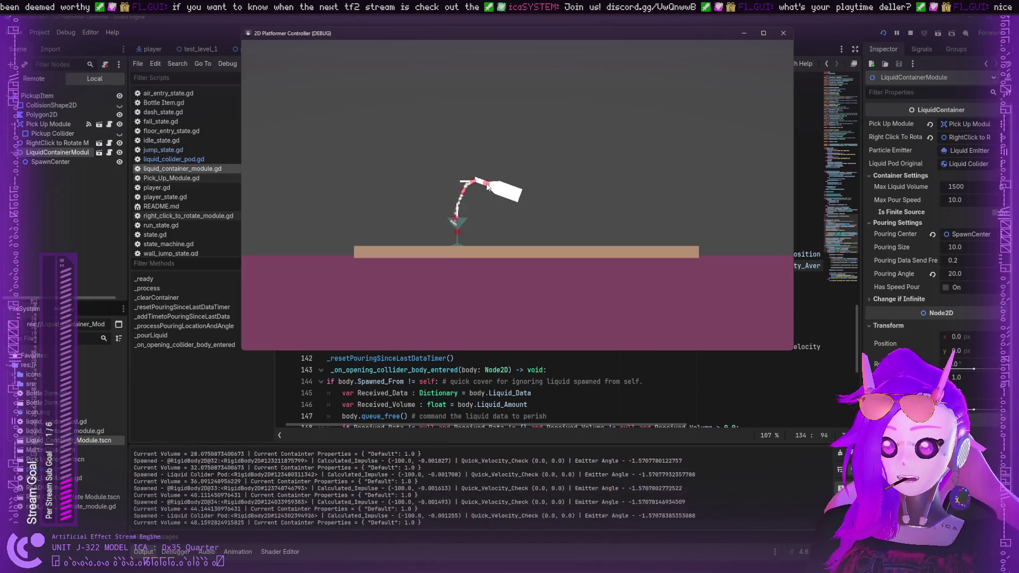
{"action": "left_click_drag", "start_coordinate": [487, 187], "coordinate": [490, 187]}
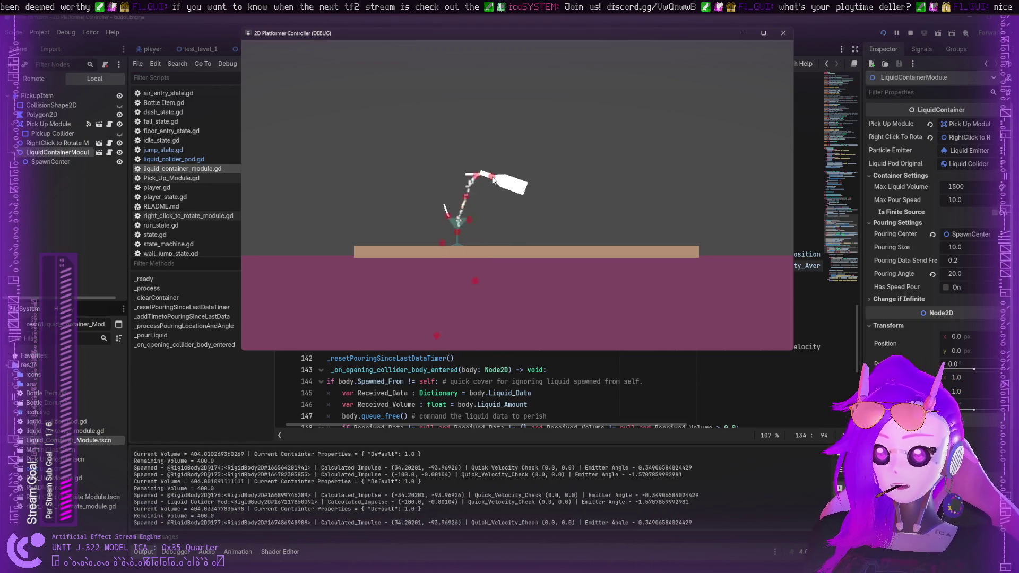
{"action": "left_click_drag", "start_coordinate": [493, 176], "coordinate": [488, 170]}
{"action": "mouse_move", "coordinate": [541, 212]}
{"action": "left_mouse_down"}
{"action": "mouse_move", "coordinate": [552, 216]}
{"action": "mouse_move", "coordinate": [573, 184]}
{"action": "mouse_move", "coordinate": [567, 169]}
{"action": "mouse_move", "coordinate": [448, 155]}
{"action": "left_mouse_up"}
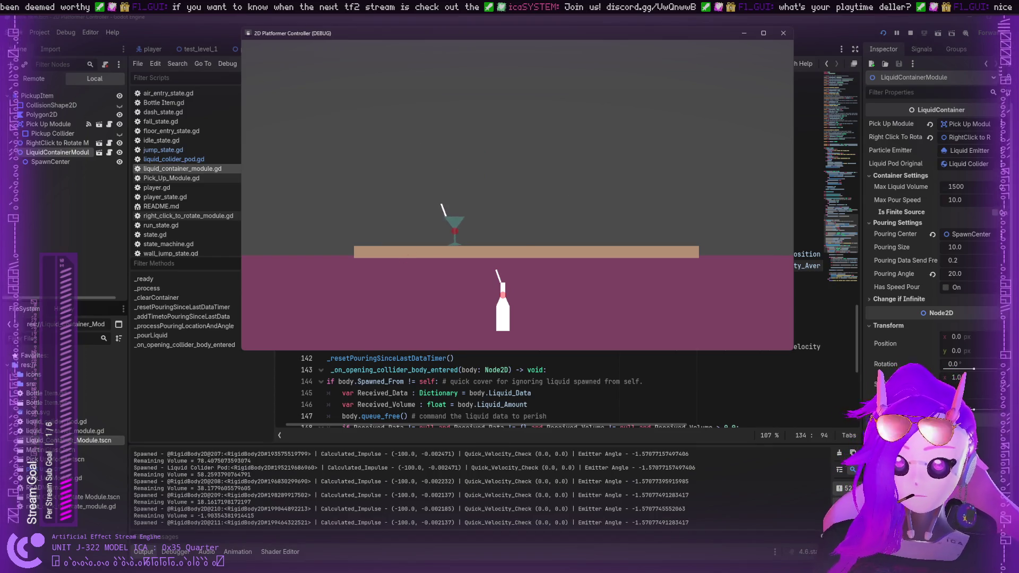
{"action": "key", "text": "F8"}
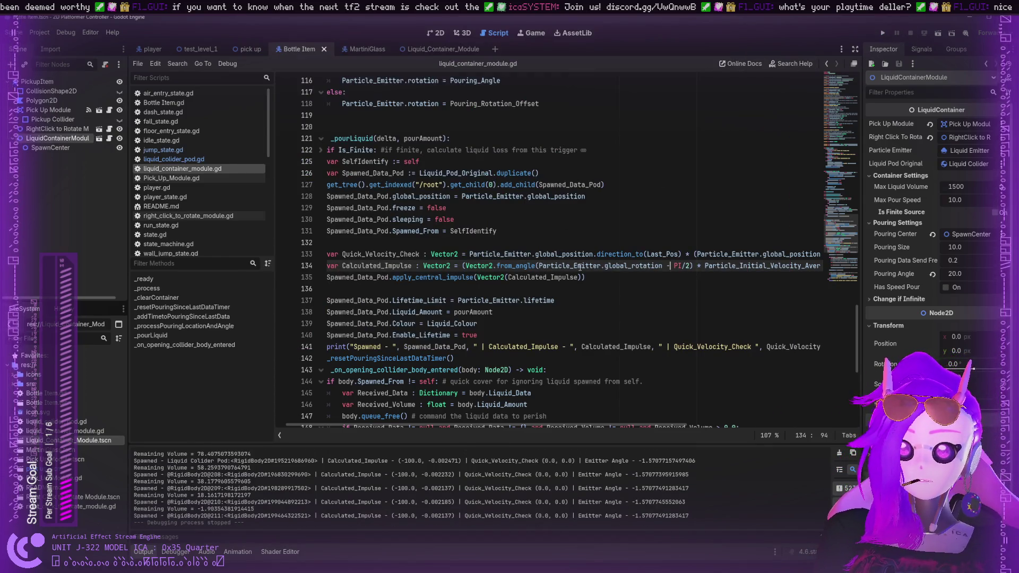
- Review the module scripts, then select Liquid Emitter in Liquid_Container_Module to show Amount 100, Lifetime 0.89
{"action": "left_click_drag", "start_coordinate": [534, 425], "coordinate": [424, 422]}
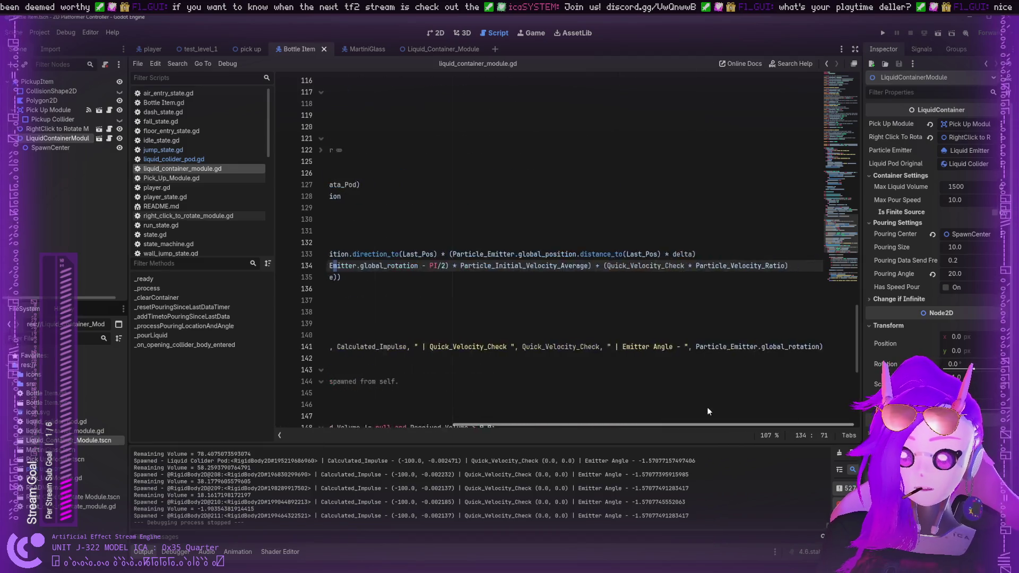
{"action": "left_click", "coordinate": [232, 217]}
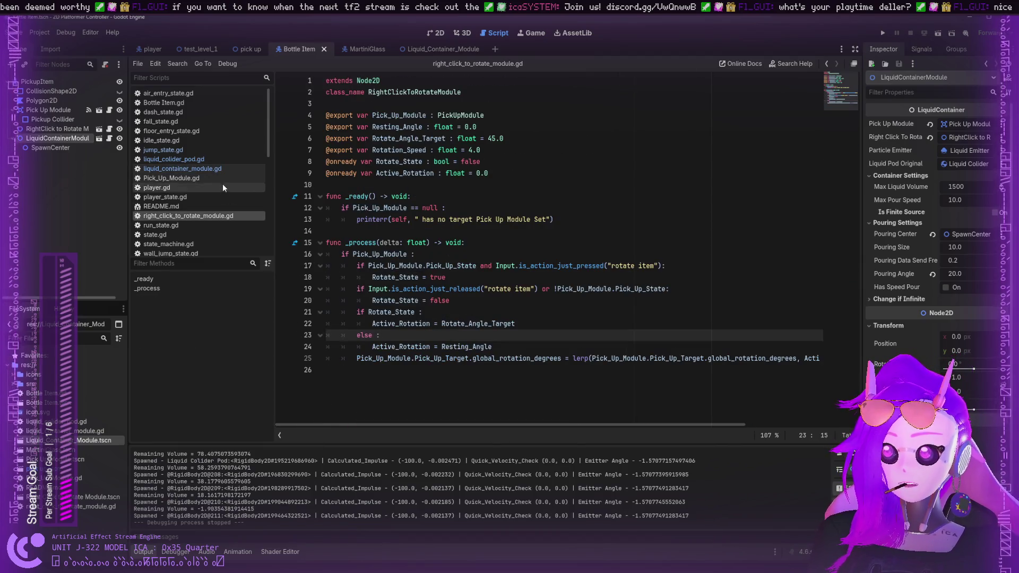
{"action": "left_click", "coordinate": [220, 178]}
{"action": "left_click", "coordinate": [217, 168]}
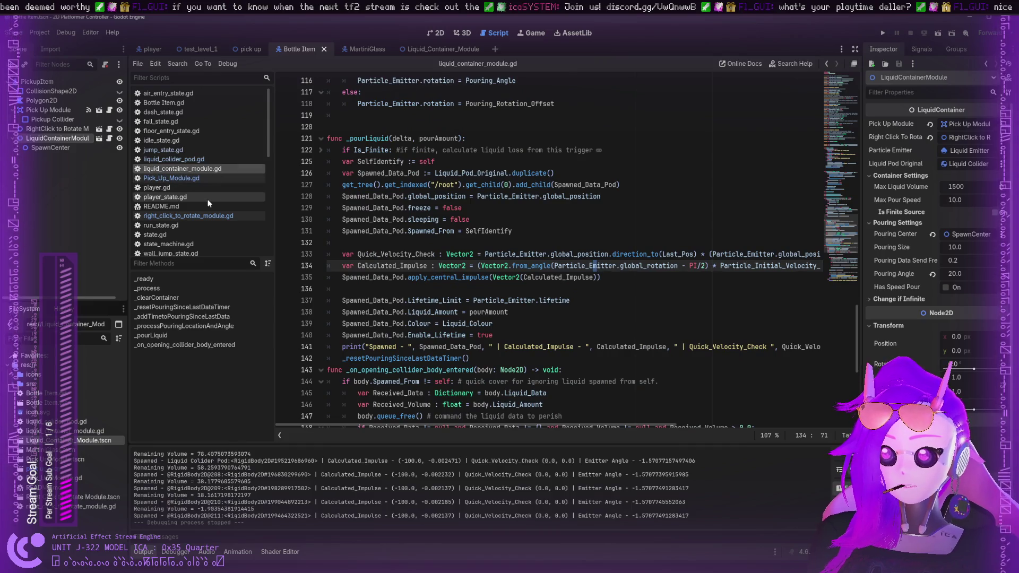
{"action": "left_click", "coordinate": [185, 179]}
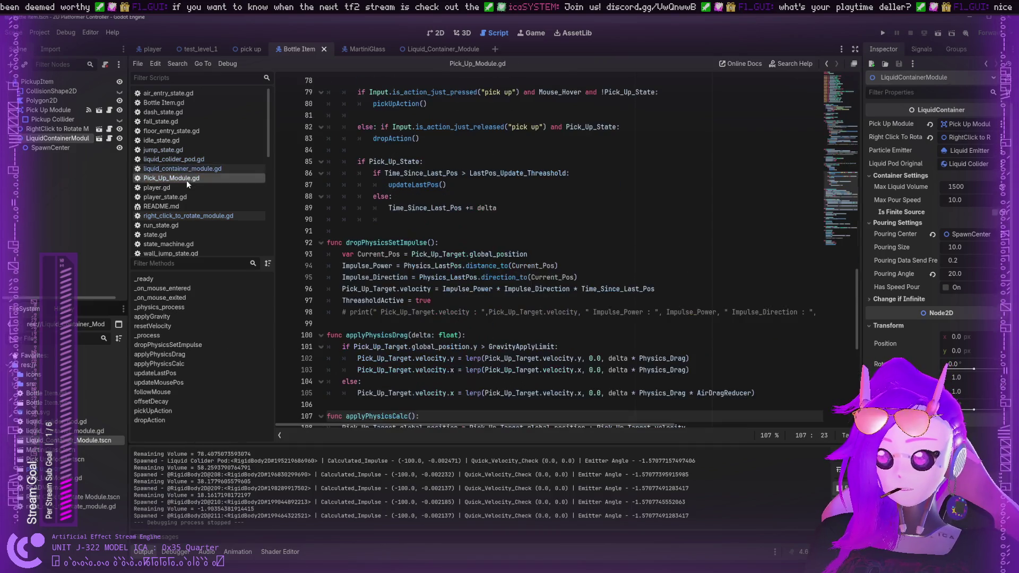
{"action": "left_click", "coordinate": [189, 169]}
{"action": "left_click", "coordinate": [189, 177]}
{"action": "left_click", "coordinate": [191, 168]}
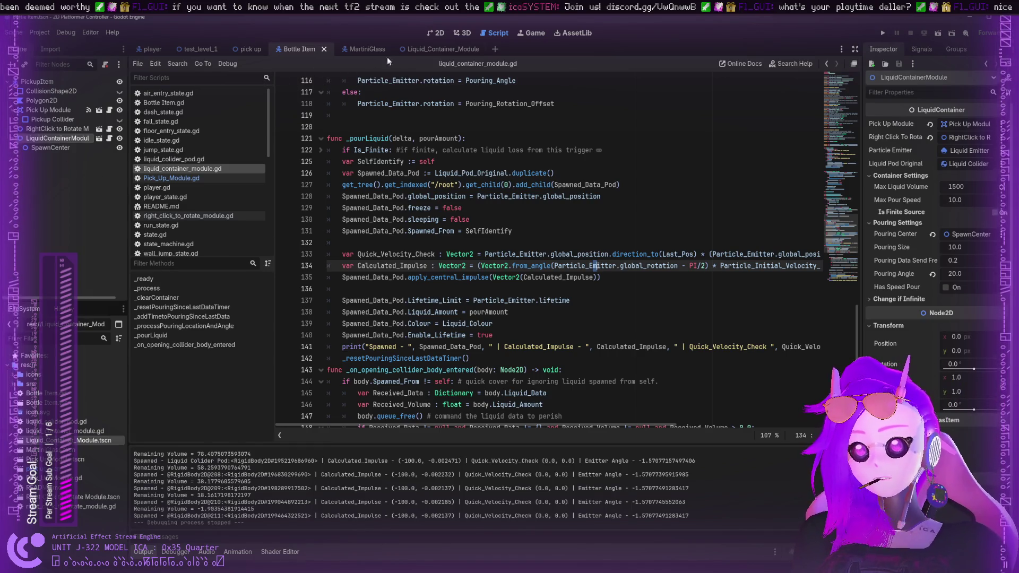
{"action": "left_click", "coordinate": [419, 49]}
{"action": "left_click", "coordinate": [50, 92]}
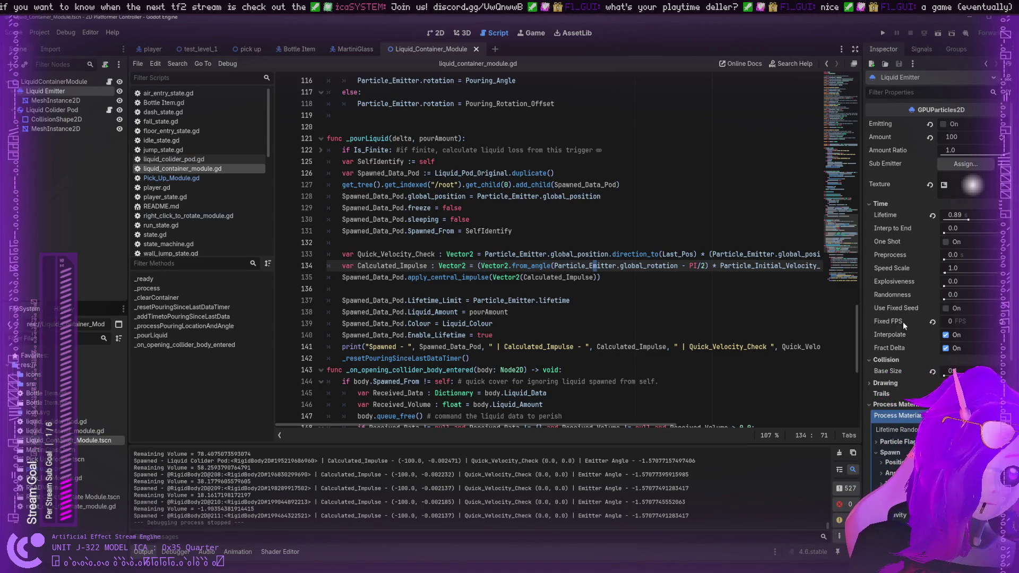
- Select the impulse code on lines 132–135 of liquid_container_module.gd
{"action": "left_click", "coordinate": [442, 302]}
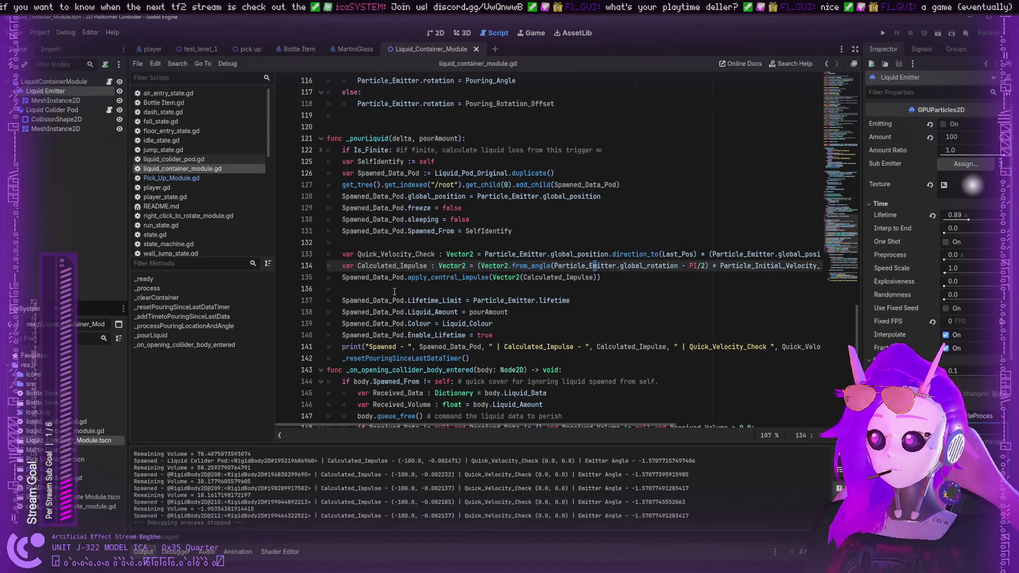
{"action": "key", "text": "shift+Up"}
{"action": "mouse_move", "coordinate": [430, 304]}
{"action": "left_mouse_down"}
{"action": "mouse_move", "coordinate": [584, 342]}
{"action": "mouse_move", "coordinate": [531, 387]}
{"action": "mouse_move", "coordinate": [589, 279]}
{"action": "mouse_move", "coordinate": [648, 259]}
{"action": "mouse_move", "coordinate": [364, 336]}
{"action": "left_mouse_up"}
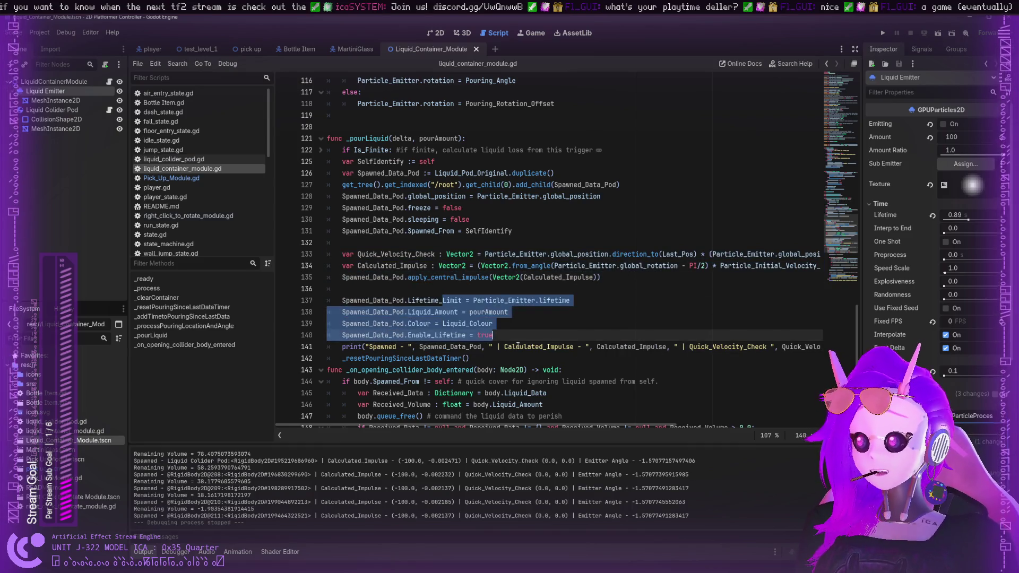
{"action": "scroll", "coordinate": [497, 371], "scroll_direction": "up", "scroll_amount": 1}
{"action": "left_click", "coordinate": [497, 371]}
{"action": "mouse_move", "coordinate": [497, 370]}
{"action": "left_mouse_down"}
{"action": "mouse_move", "coordinate": [530, 323]}
{"action": "mouse_move", "coordinate": [584, 314]}
{"action": "mouse_move", "coordinate": [324, 279]}
{"action": "left_mouse_up"}
{"action": "left_click", "coordinate": [600, 312]}
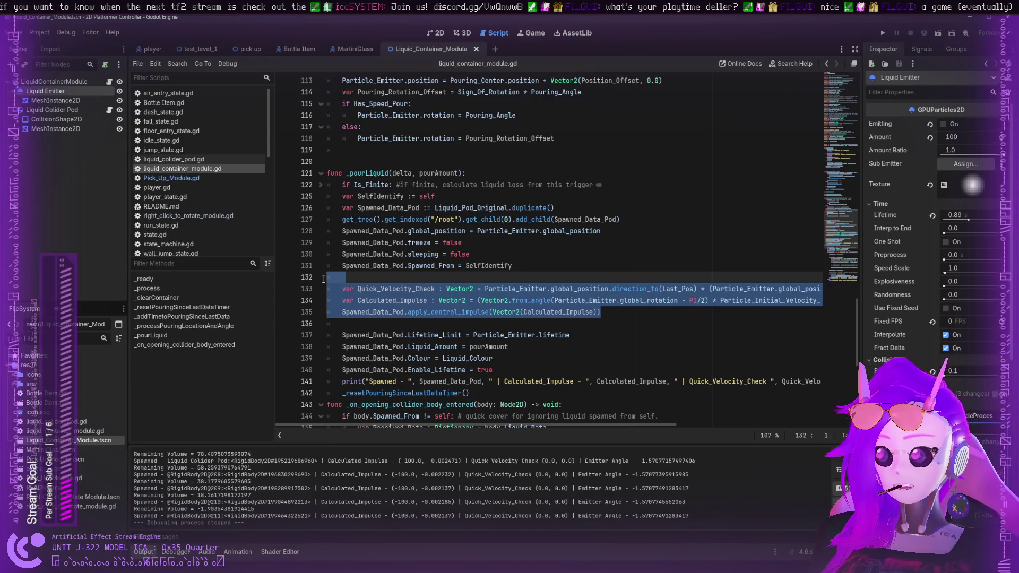
{"action": "scroll", "coordinate": [450, 298], "scroll_direction": "up", "scroll_amount": 15}
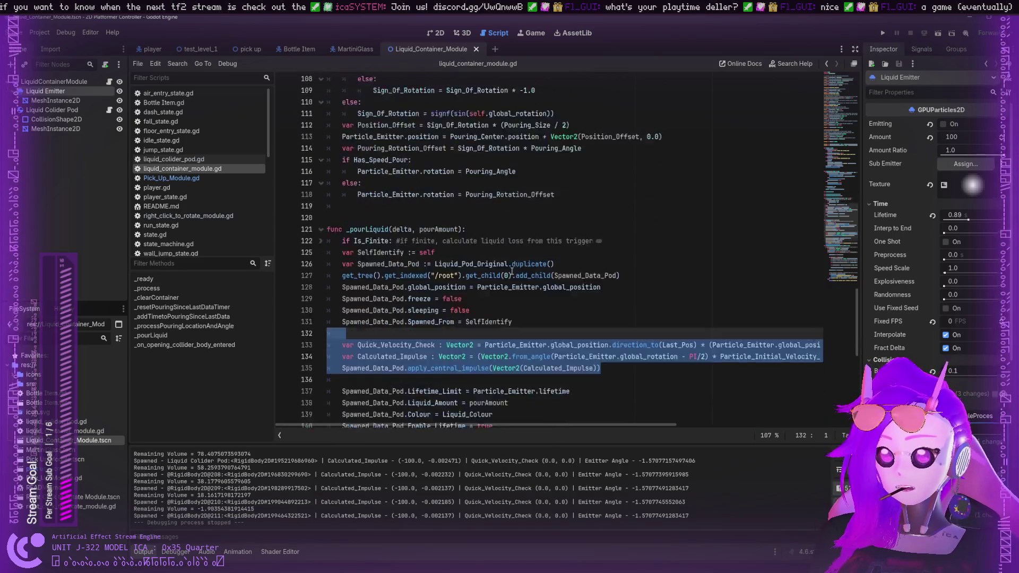
{"action": "scroll", "coordinate": [449, 299], "scroll_direction": "up", "scroll_amount": 3}
{"action": "scroll", "coordinate": [449, 299], "scroll_direction": "down", "scroll_amount": 4}
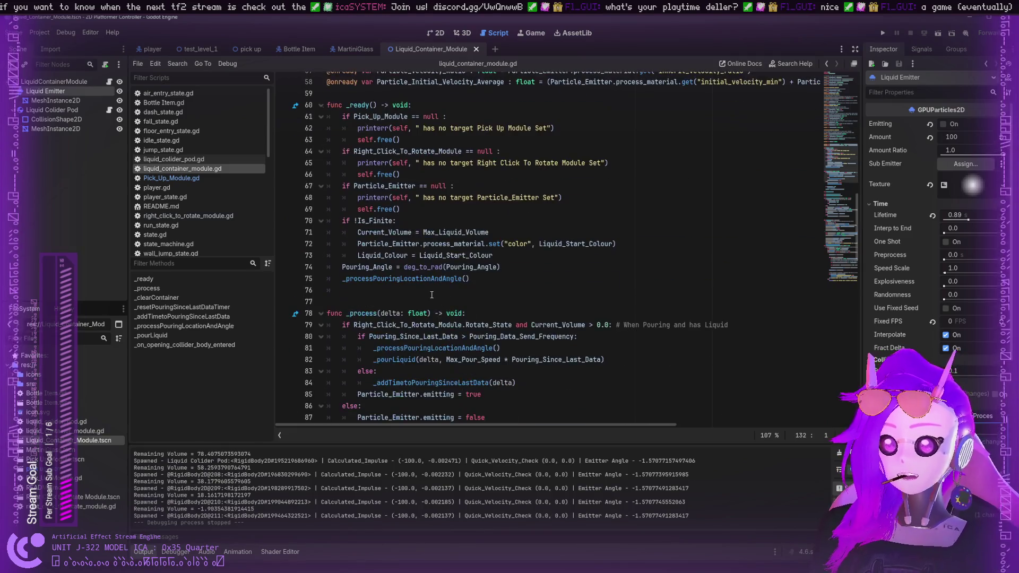
- Run the project, tilt the bottle to pour toward the glass, and stop with F8
{"action": "left_click", "coordinate": [168, 179]}
{"action": "left_click", "coordinate": [168, 168]}
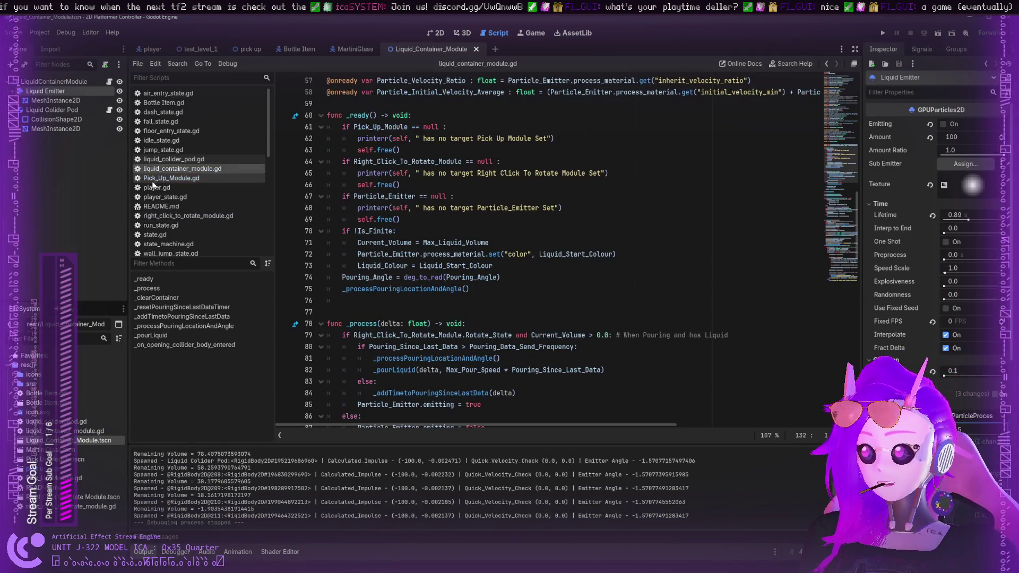
{"action": "left_click", "coordinate": [882, 34]}
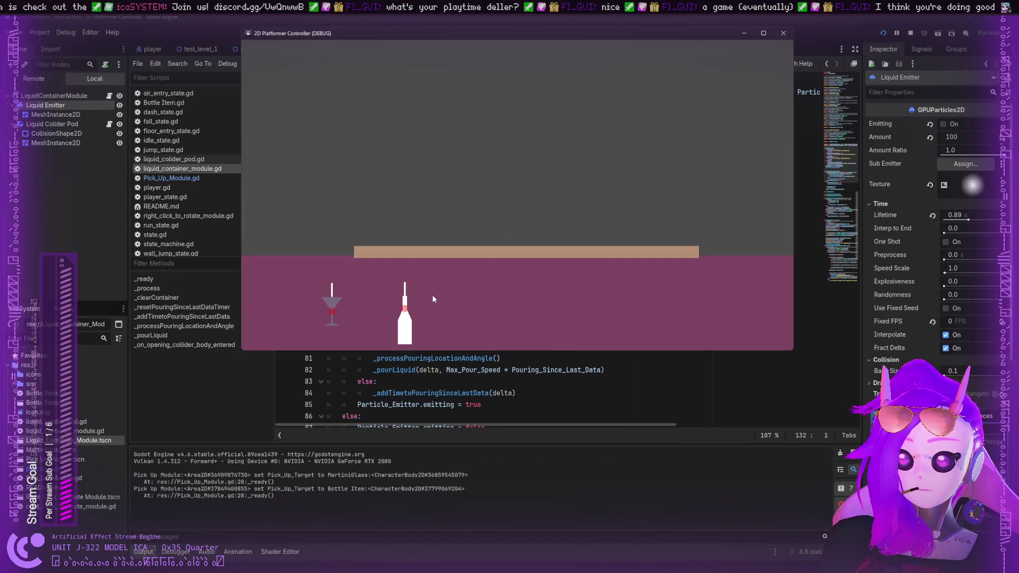
{"action": "mouse_move", "coordinate": [432, 295]}
{"action": "left_mouse_down"}
{"action": "mouse_move", "coordinate": [425, 159]}
{"action": "mouse_move", "coordinate": [435, 212]}
{"action": "left_mouse_up"}
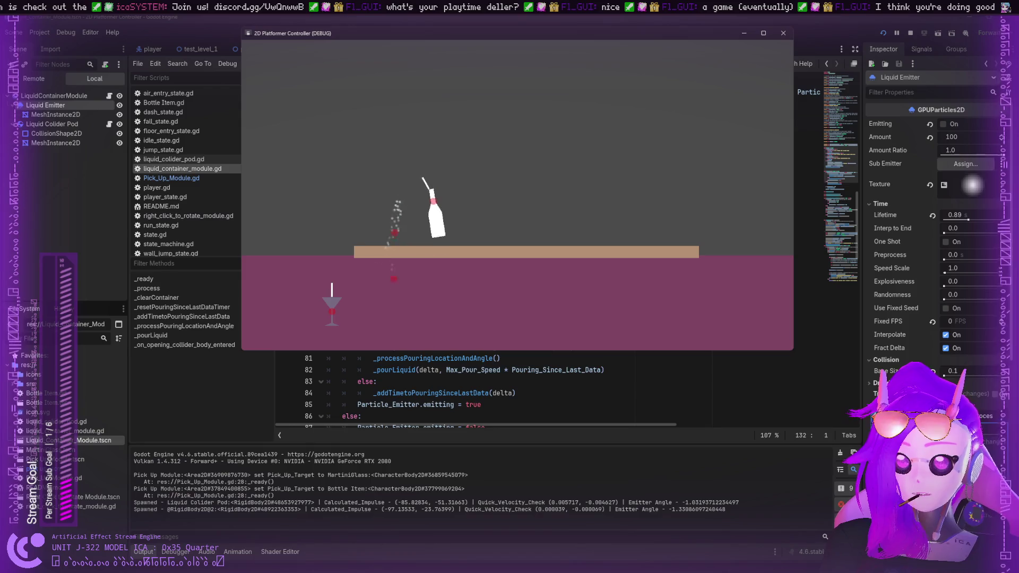
{"action": "key", "text": "F8"}
- Scroll liquid_container_module.gd back up to line 1
{"action": "left_click", "coordinate": [431, 138]}
{"action": "scroll", "coordinate": [424, 213], "scroll_direction": "up", "scroll_amount": 7}
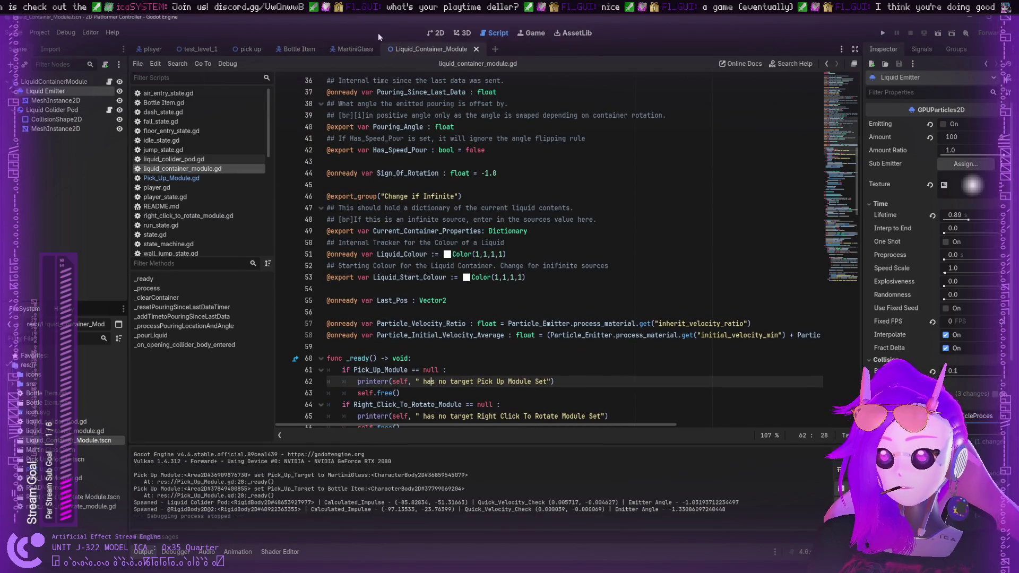
{"action": "scroll", "coordinate": [384, 213], "scroll_direction": "up", "scroll_amount": 9}
{"action": "scroll", "coordinate": [383, 213], "scroll_direction": "up", "scroll_amount": 3}
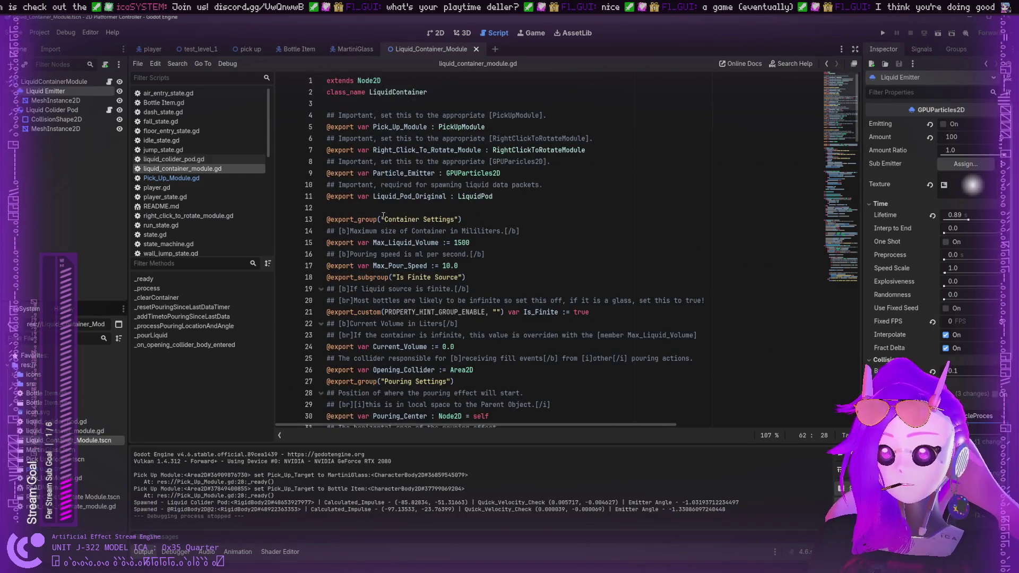
{"action": "left_click", "coordinate": [523, 196]}
{"action": "key", "text": "Return"}
{"action": "key", "text": "Return"}
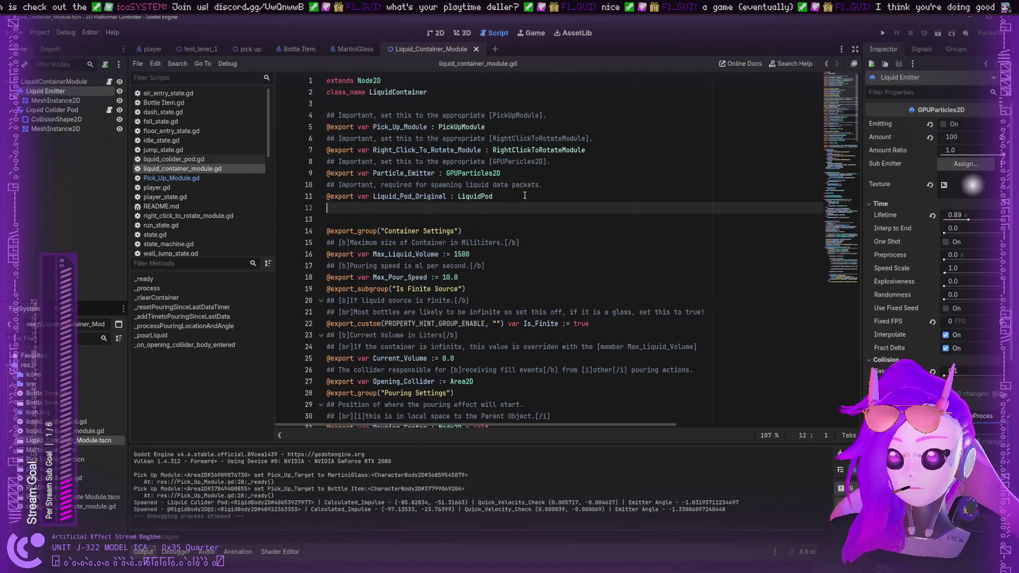
{"action": "type", "text": "@export var "}
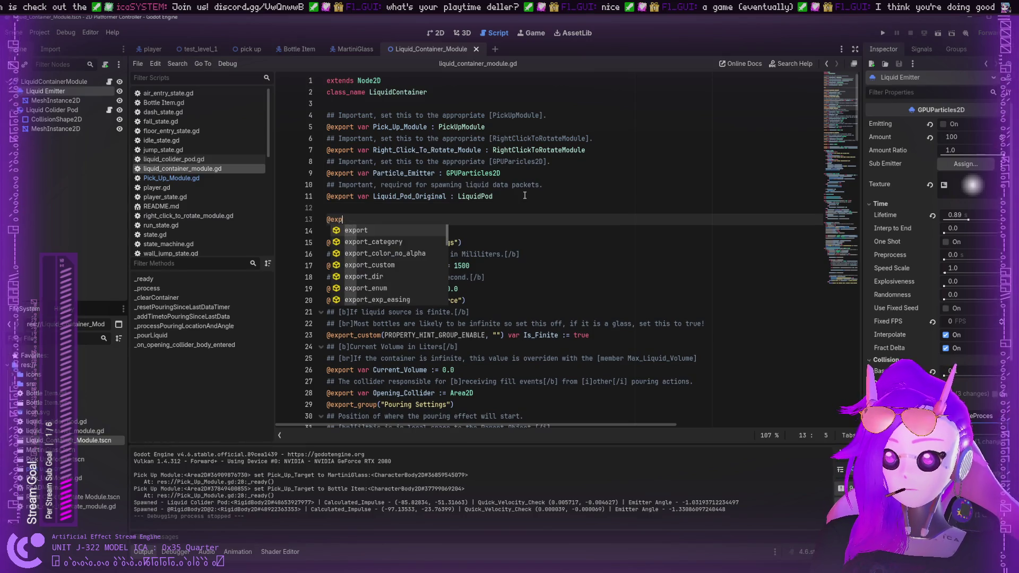
{"action": "type", "text": "Particle_Collider :"}
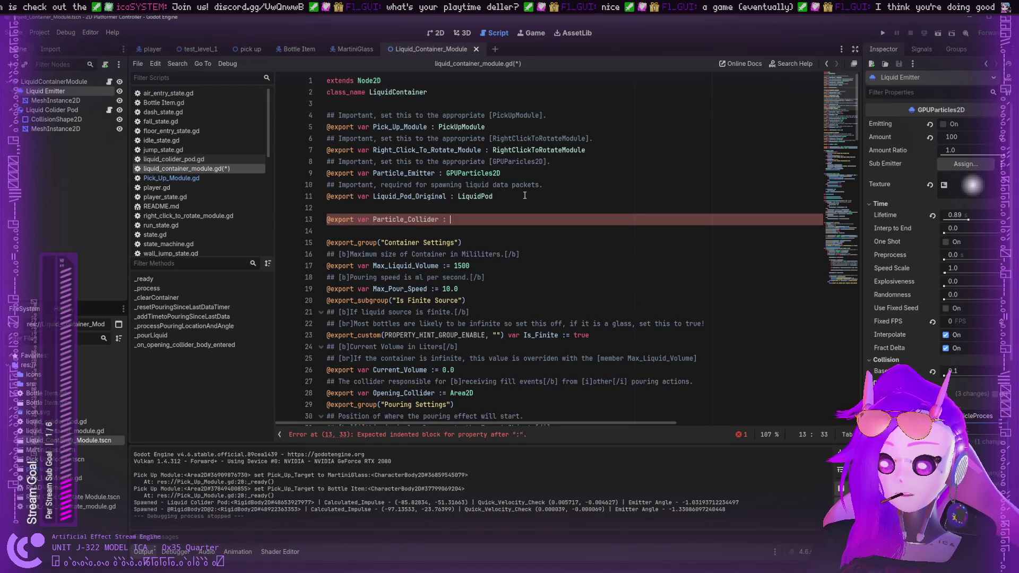
{"action": "type", "text": "LightOc"}
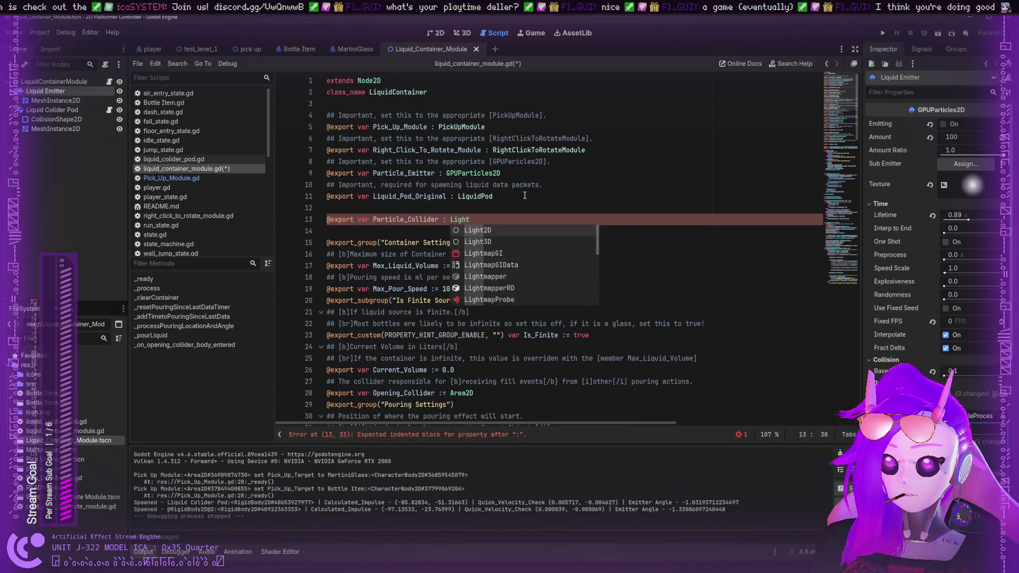
{"action": "key", "text": "Return"}
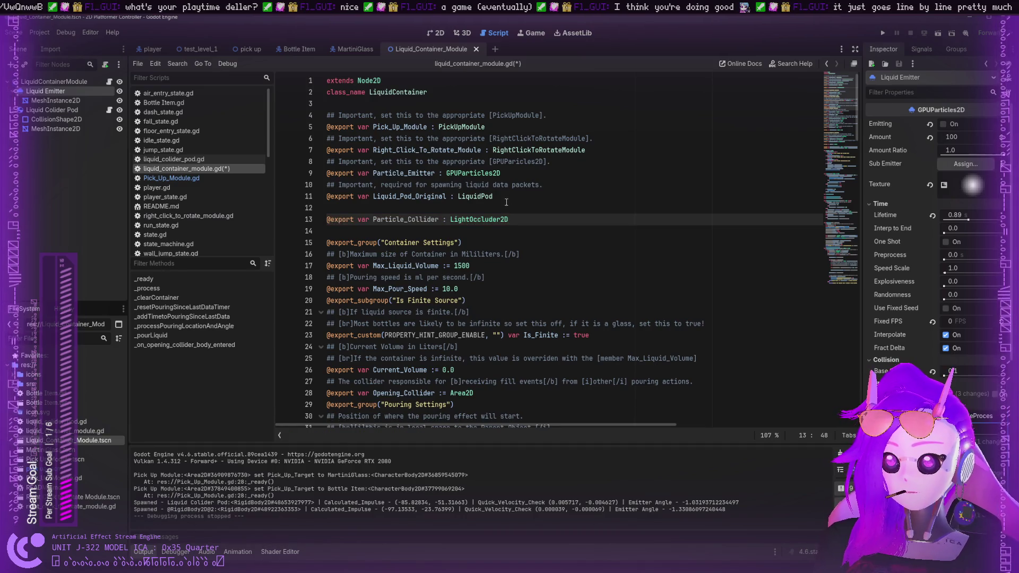
- Draft a '## Important' doc comment on line 12 by reusing the line 8 comment
{"action": "left_click", "coordinate": [398, 210]}
{"action": "type", "text": "## Imp"}
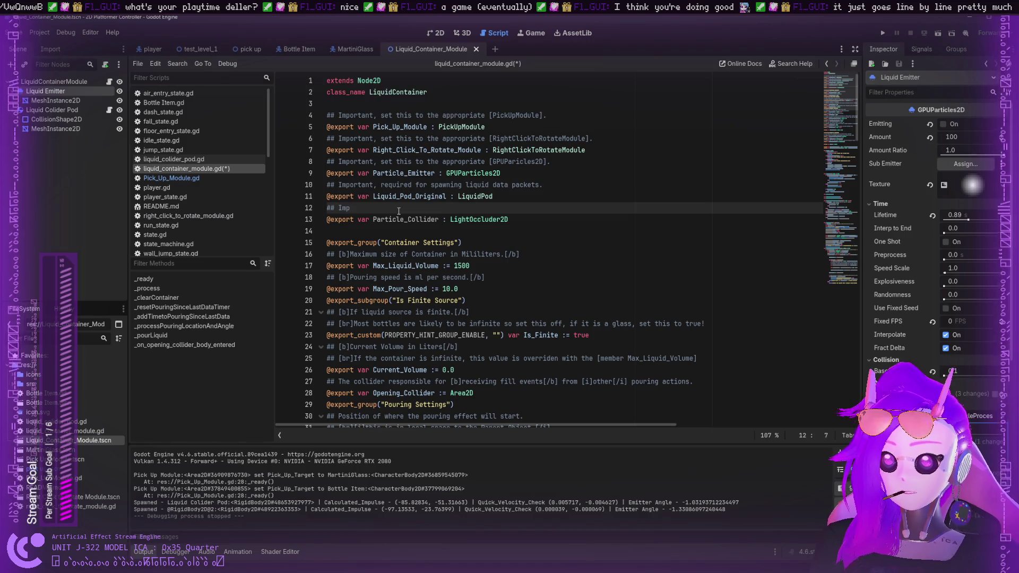
{"action": "triple_click", "coordinate": [551, 164]}
{"action": "left_click_drag", "start_coordinate": [338, 162], "coordinate": [380, 161]}
{"action": "key", "text": "shift+End"}
{"action": "key", "text": "ctrl+c"}
{"action": "double_click", "coordinate": [344, 207]}
{"action": "key", "text": "ctrl+v"}
{"action": "left_click_drag", "start_coordinate": [381, 207], "coordinate": [548, 207]}
{"action": "key", "text": "BackSpace"}
- Delete the leftover '## Important' comment, leaving line 12 blank, and select the export line
{"action": "left_click_drag", "start_coordinate": [380, 207], "coordinate": [296, 210]}
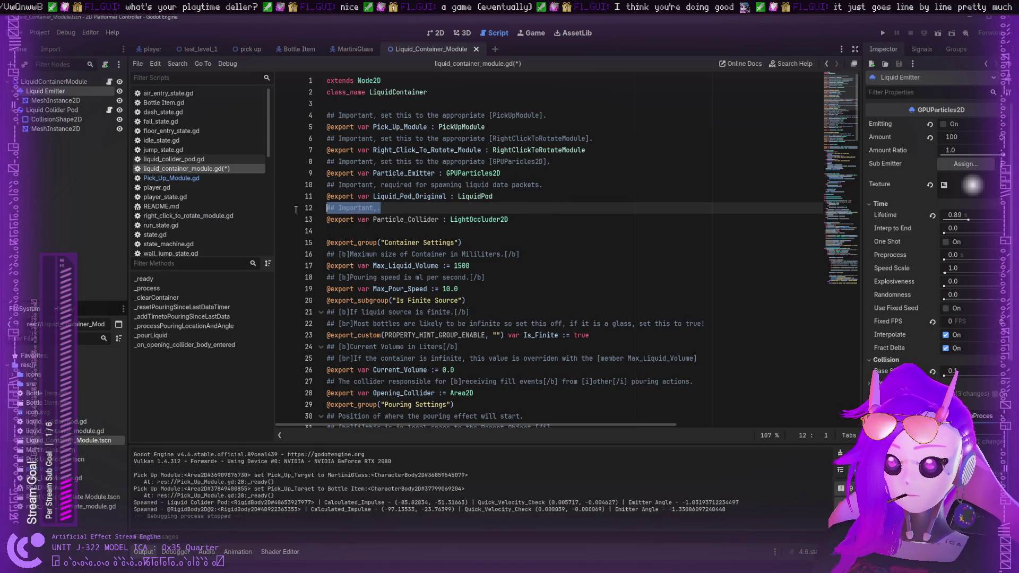
{"action": "key", "text": "BackSpace"}
{"action": "key", "text": "Delete"}
{"action": "key", "text": "BackSpace"}
{"action": "key", "text": "Return"}
{"action": "left_click_drag", "start_coordinate": [511, 219], "coordinate": [341, 212]}
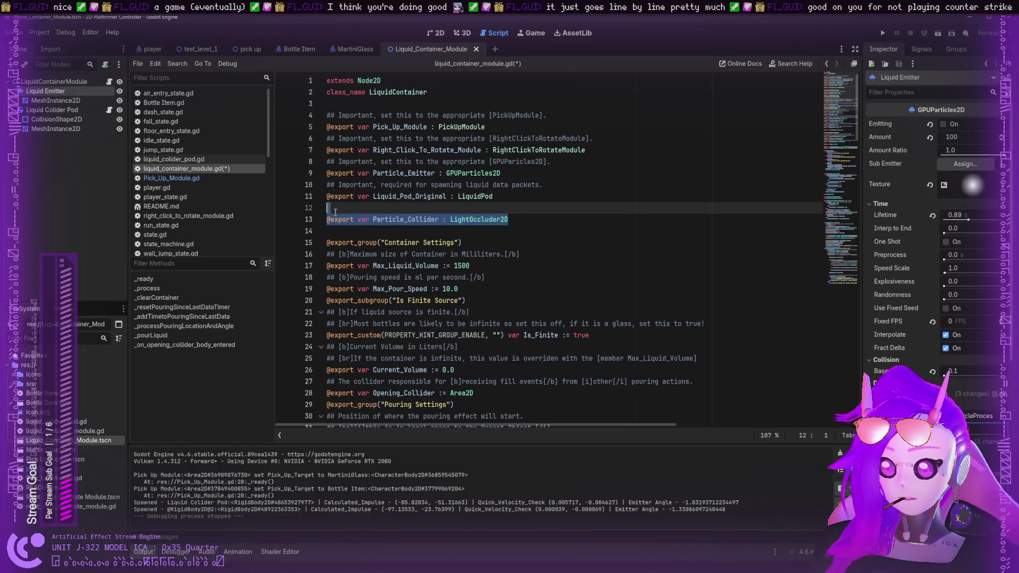
{"action": "scroll", "coordinate": [362, 213], "scroll_direction": "down", "scroll_amount": 5}
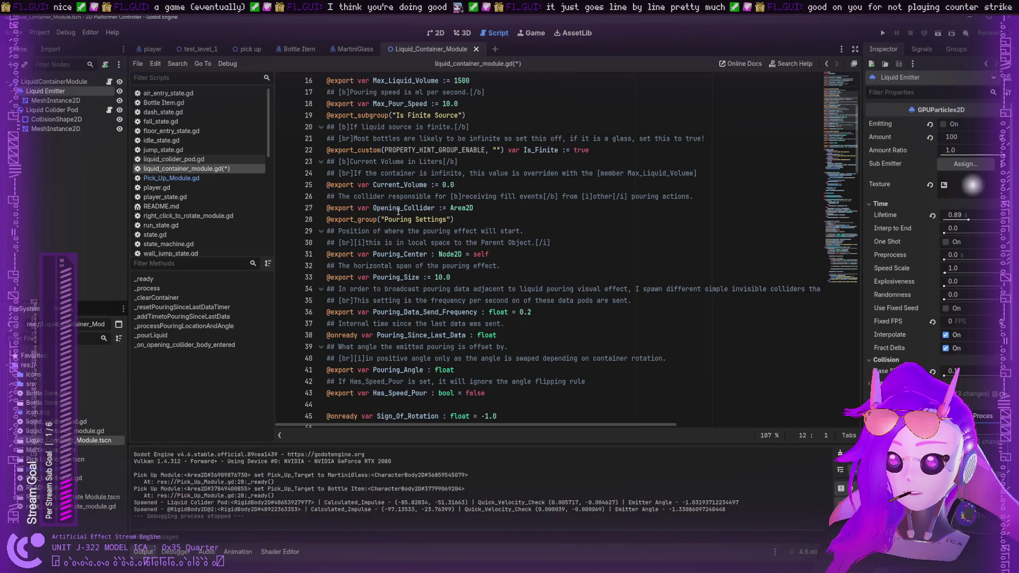
- Paste the Particle_Collider export on a new line below the Opening_Collider export
{"action": "left_click", "coordinate": [409, 207]}
{"action": "key", "text": "Return"}
{"action": "key", "text": "Return"}
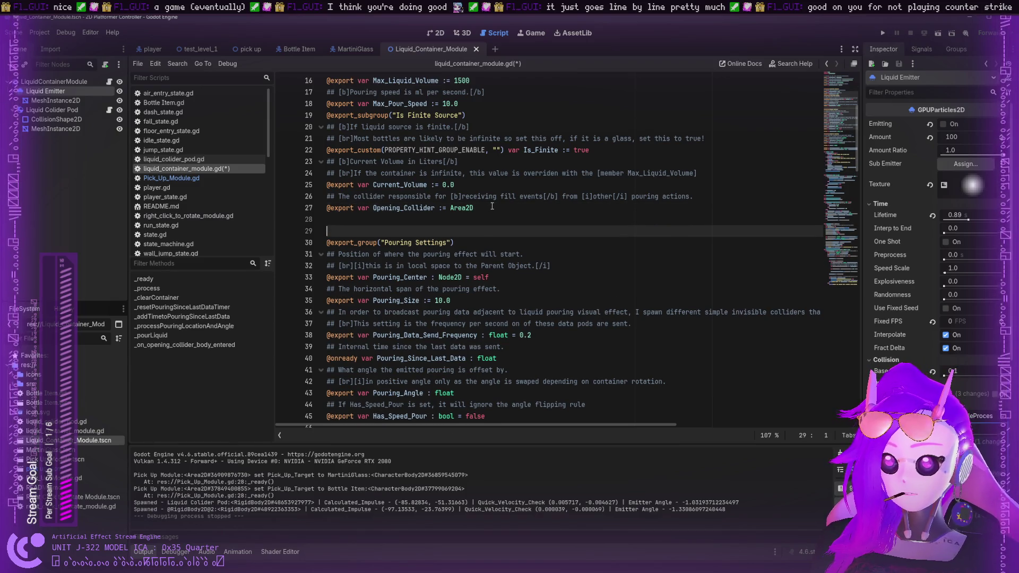
{"action": "left_click", "coordinate": [488, 209]}
{"action": "key", "text": "Down"}
{"action": "key", "text": "ctrl+v"}
- Add a ## comment: Particle_Collider is required so it can turn off its own collider when needed
{"action": "left_click", "coordinate": [489, 220]}
{"action": "type", "text": "## THe"}
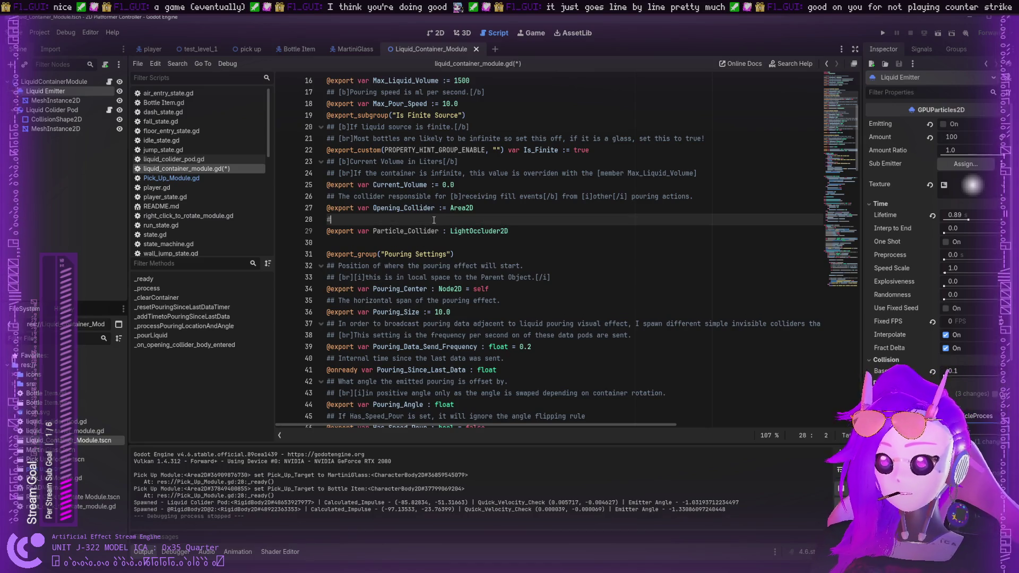
{"action": "key", "text": "BackSpace"}
{"action": "key", "text": "BackSpace"}
{"action": "type", "text": "he Particle"}
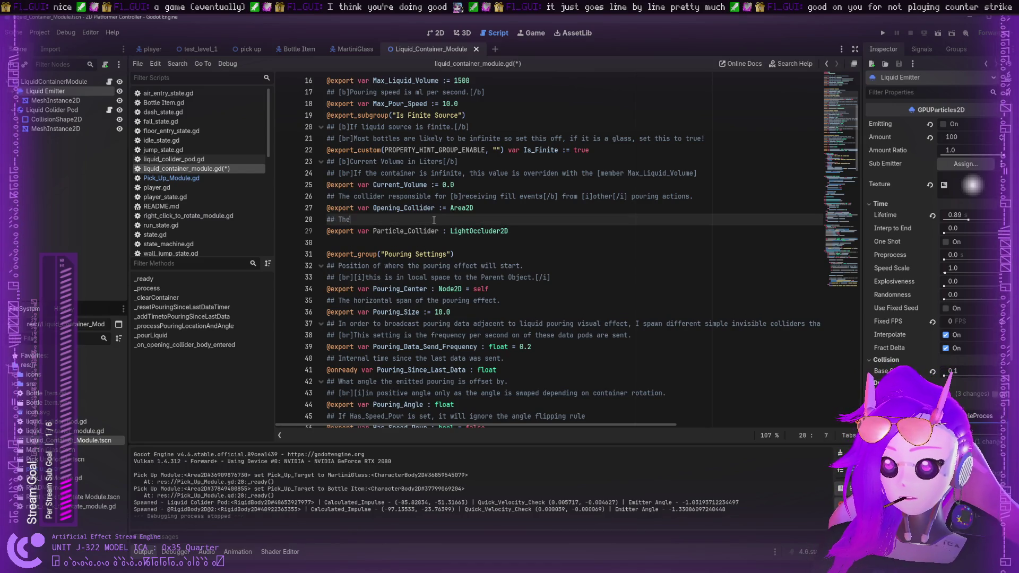
{"action": "type", "text": "_Collider for "}
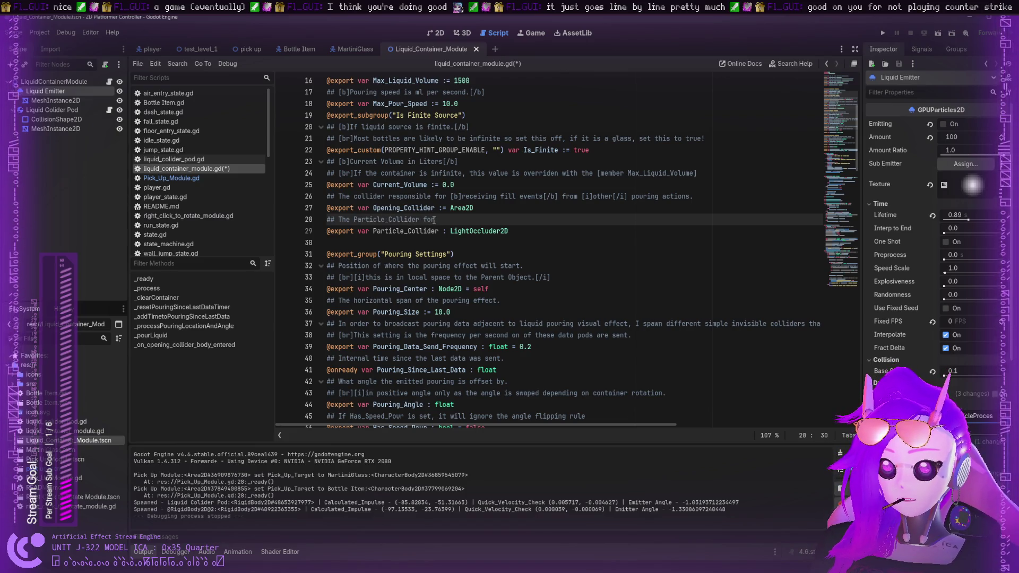
{"action": "type", "text": "this "}
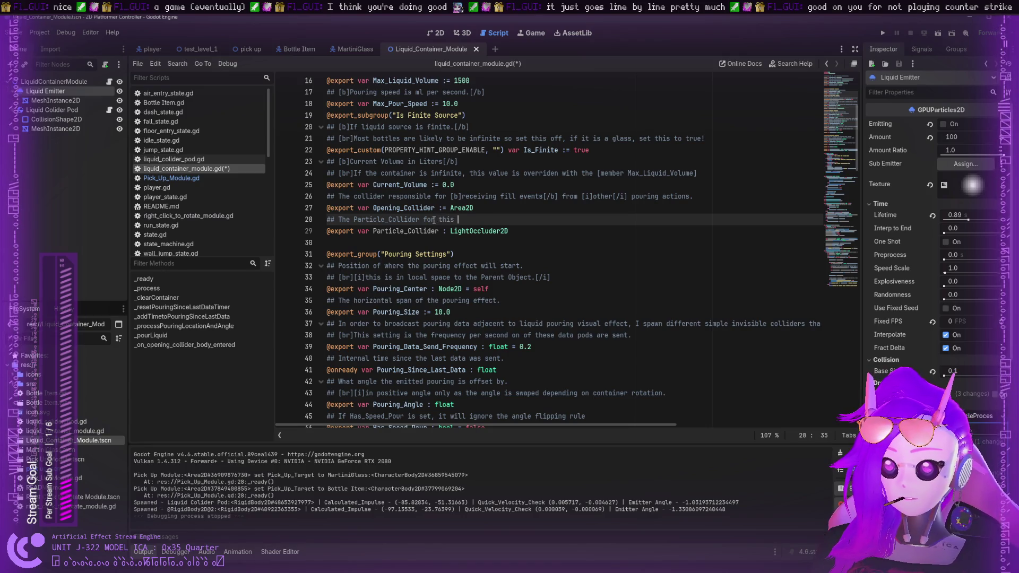
{"action": "type", "text": "container. "}
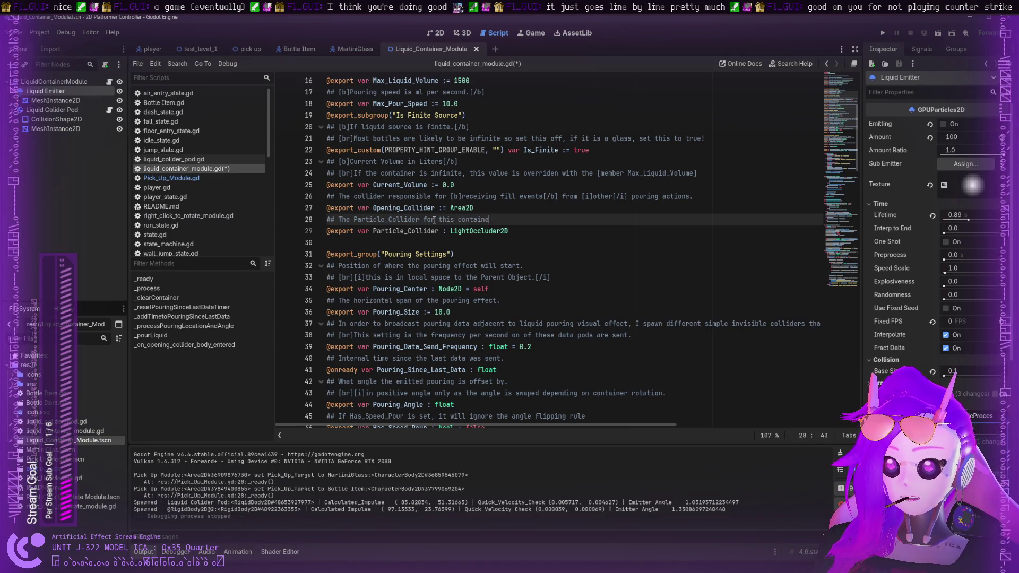
{"action": "type", "text": "if it "}
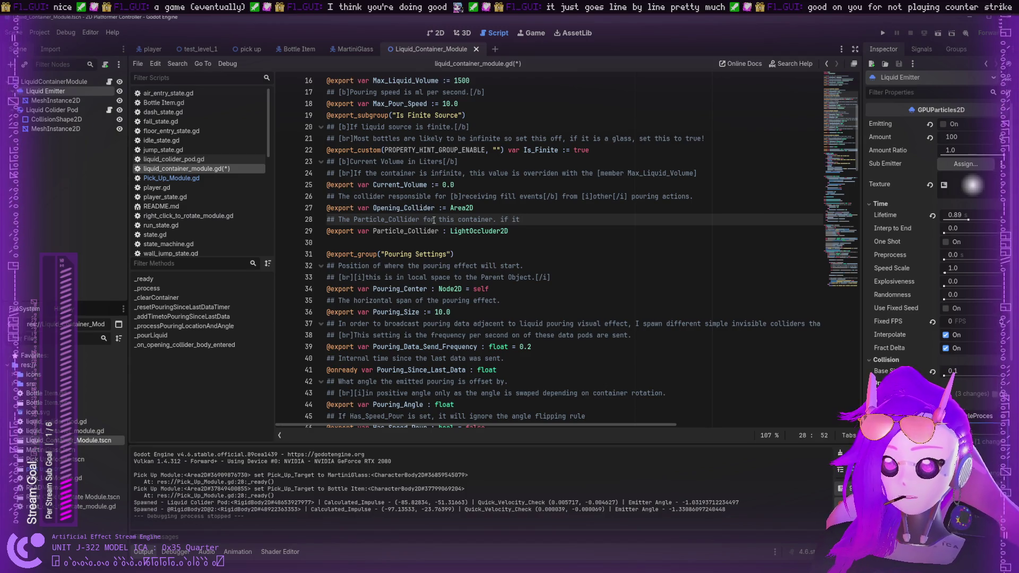
{"action": "type", "text": "d"}
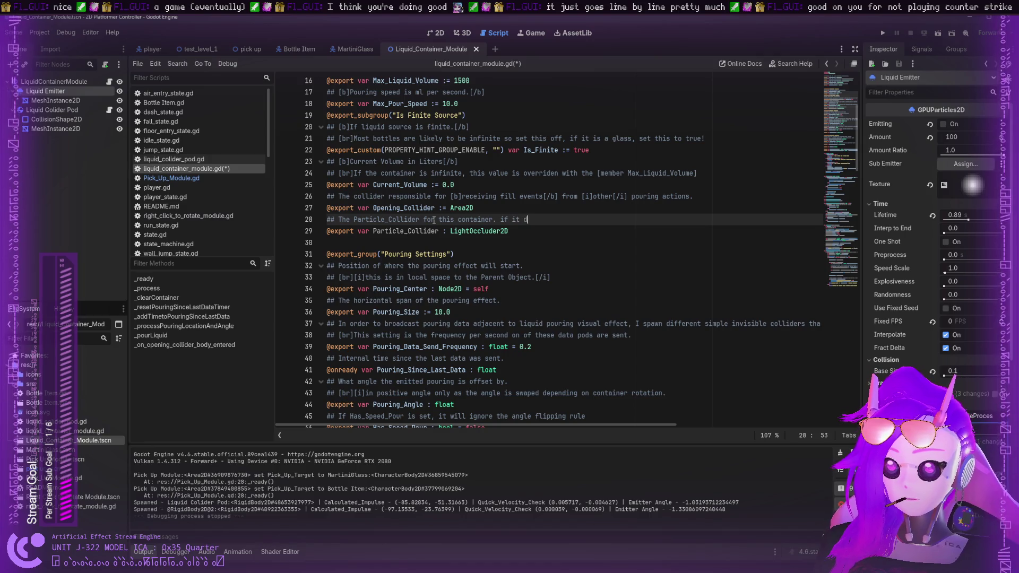
{"action": "type", "text": "oes not "}
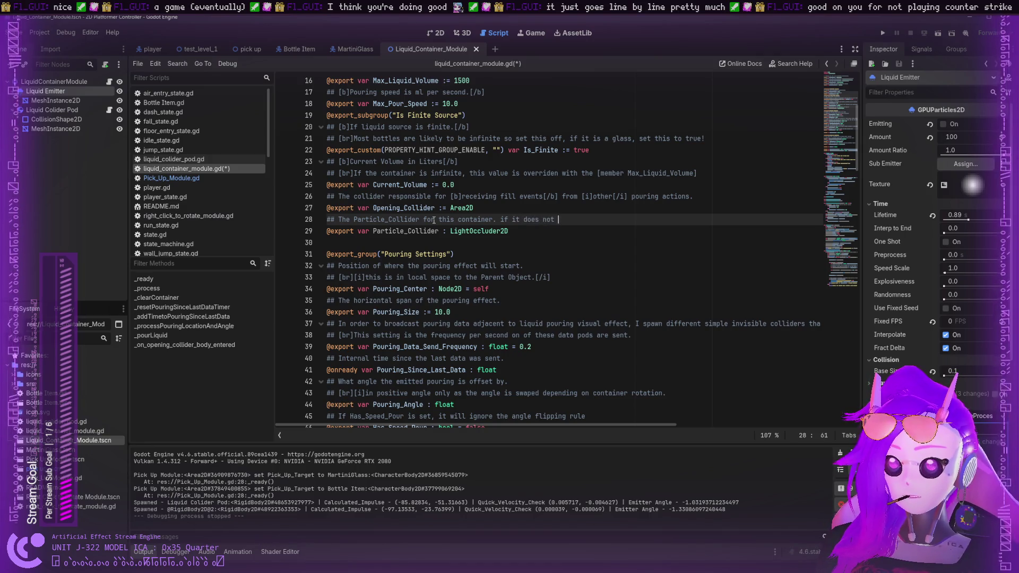
{"action": "type", "text": "collider"}
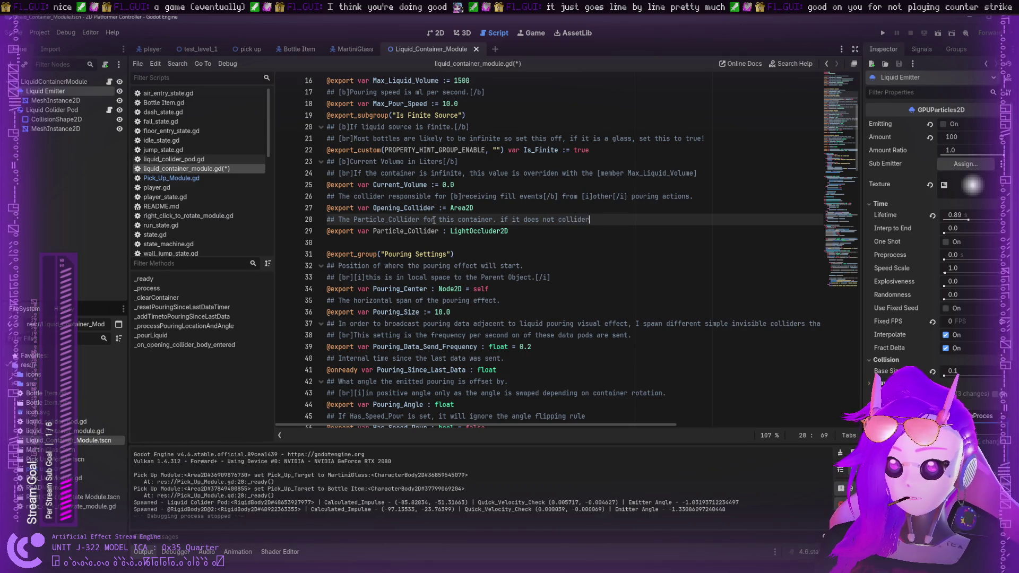
{"action": "key", "text": "ctrl+BackSpace"}
{"action": "key", "text": "ctrl+BackSpace"}
{"action": "key", "text": "ctrl+BackSpace"}
{"action": "type", "text": "This is required "}
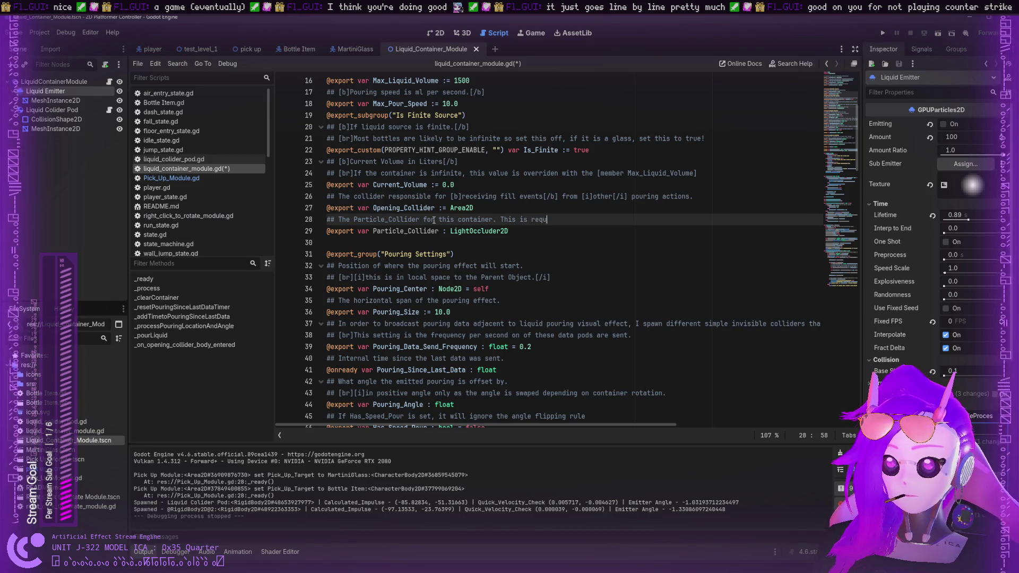
{"action": "type", "text": "for"}
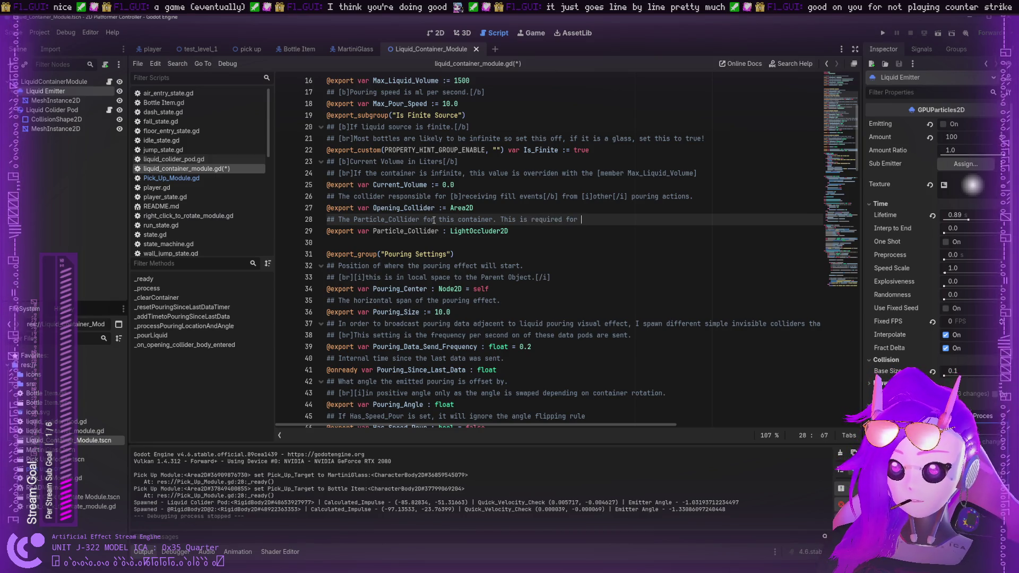
{"action": "key", "text": "ctrl+BackSpace"}
{"action": "type", "text": "so it can "}
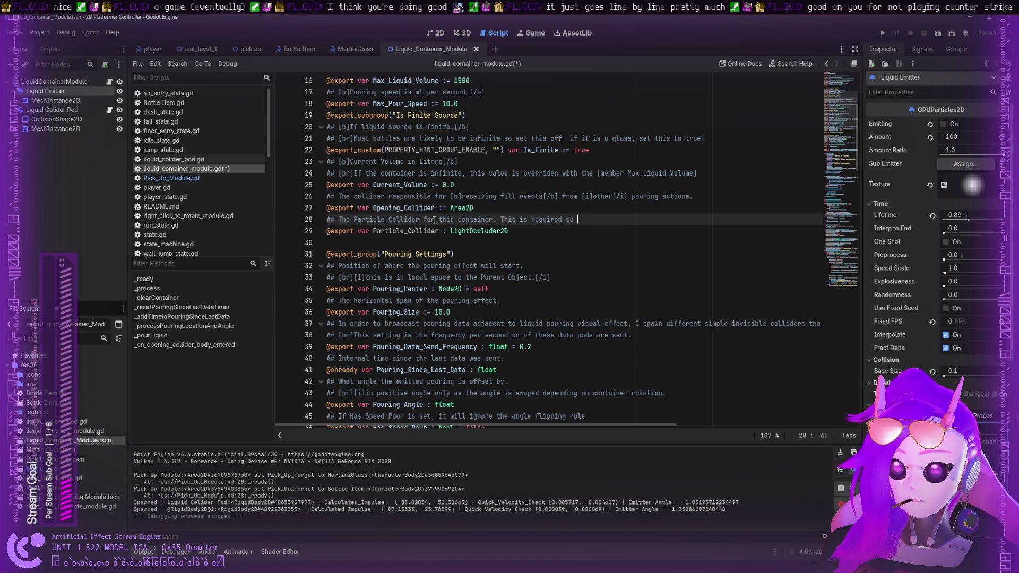
{"action": "type", "text": "turn o"}
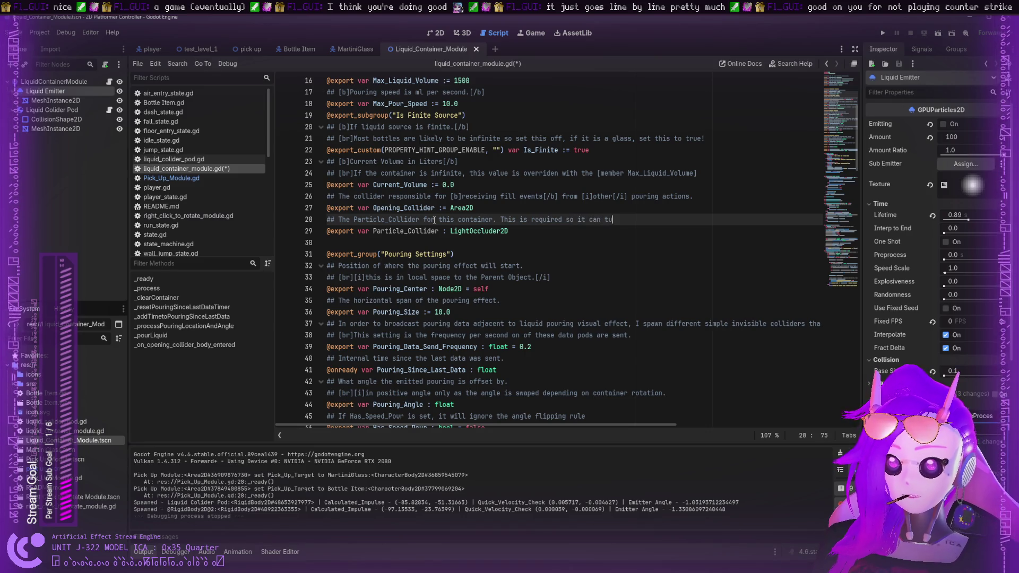
{"action": "type", "text": "ff its own "}
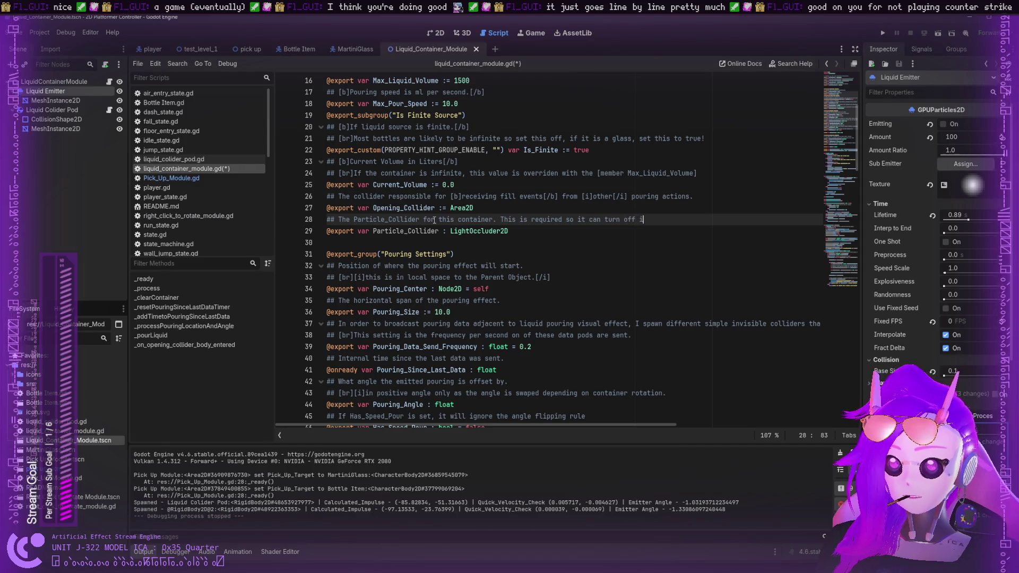
{"action": "type", "text": "c"}
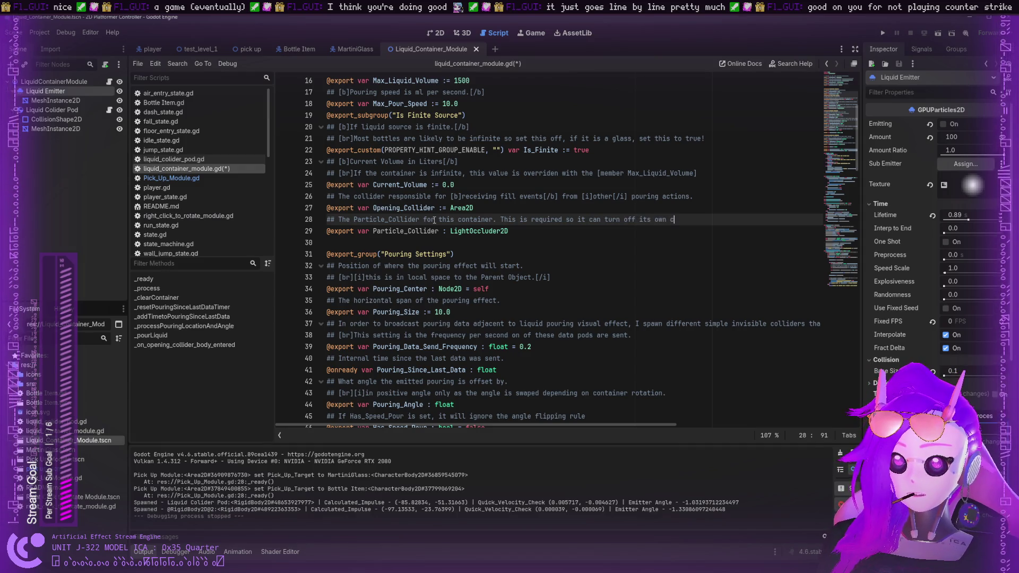
{"action": "type", "text": "ol"}
{"action": "type", "text": "lider when nee"}
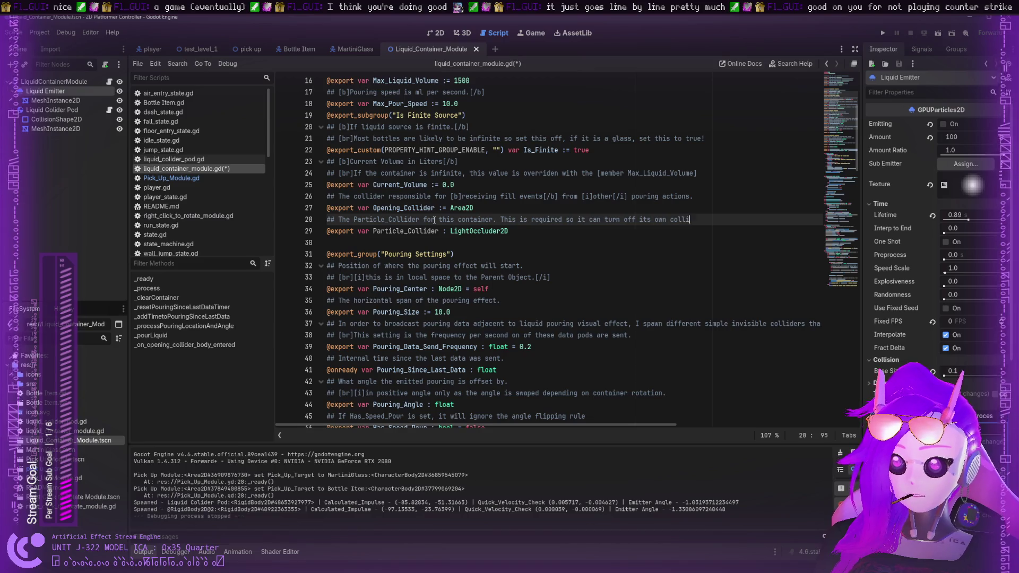
{"action": "type", "text": "ded."}
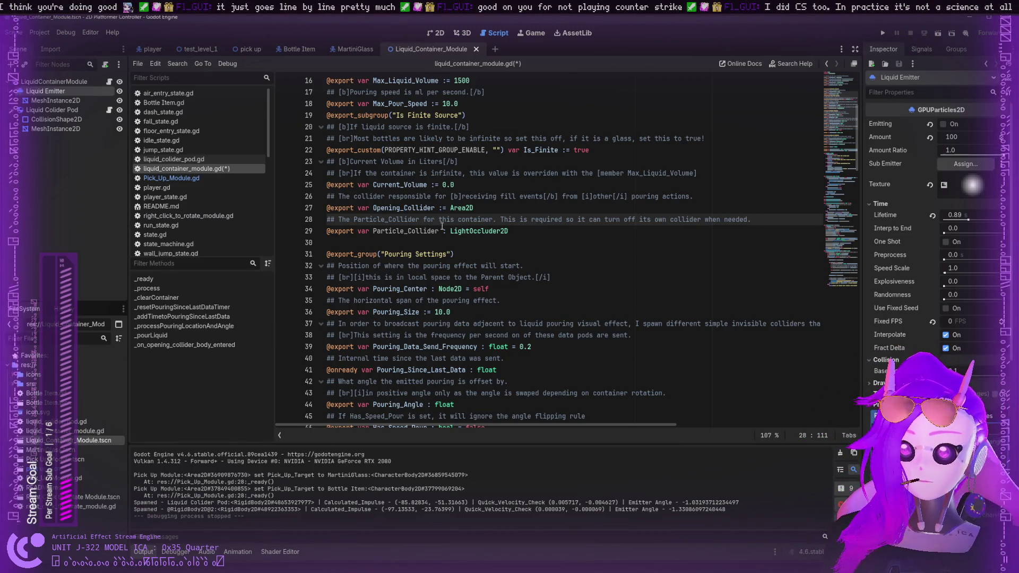
{"action": "double_click", "coordinate": [438, 231]}
- In _process, add Particle_Collider.hide() on line 90, right after Particle_Emitter.emitting = true
{"action": "scroll", "coordinate": [431, 202], "scroll_direction": "down", "scroll_amount": 1}
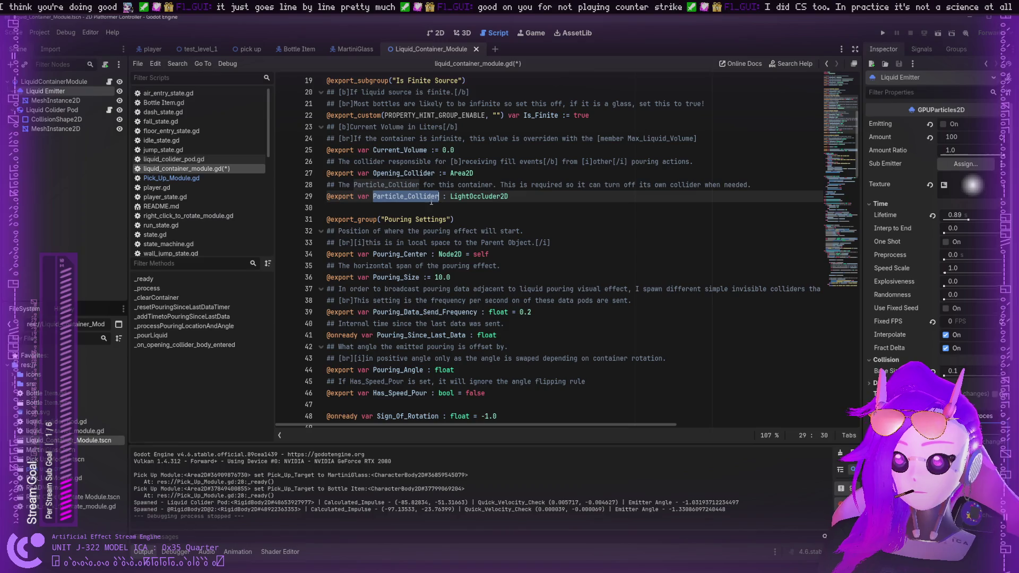
{"action": "scroll", "coordinate": [438, 219], "scroll_direction": "down", "scroll_amount": 7}
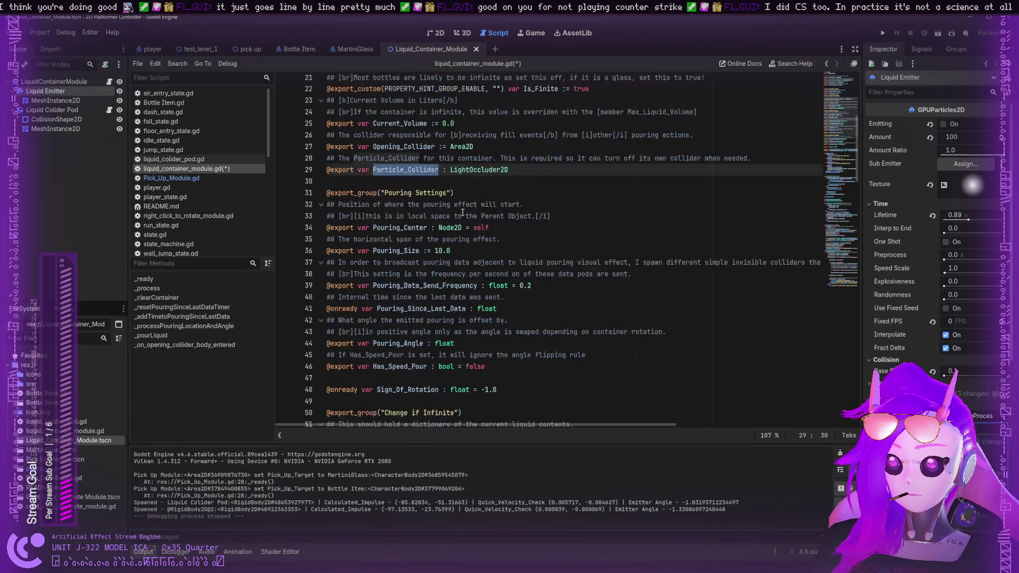
{"action": "double_click", "coordinate": [463, 254]}
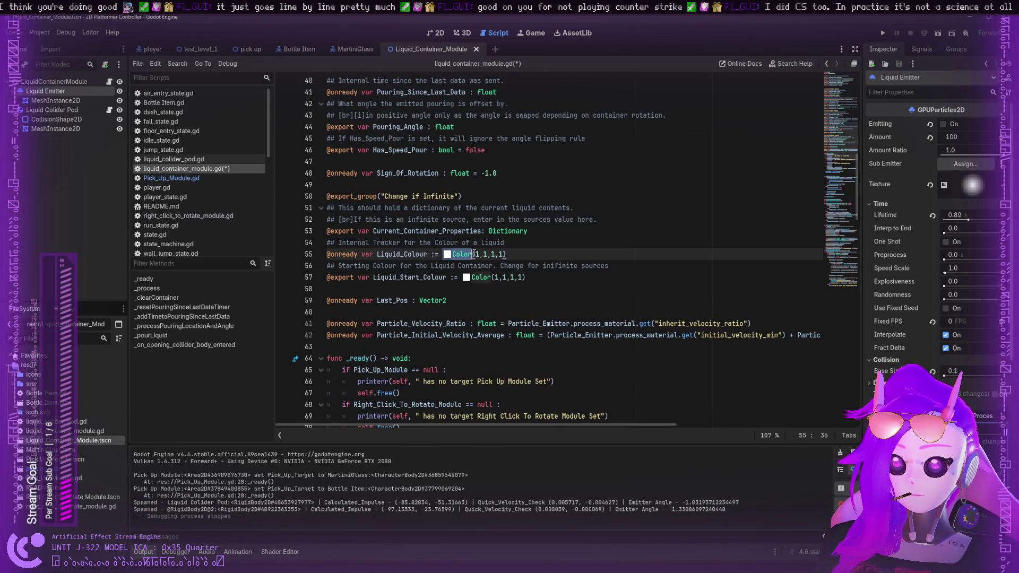
{"action": "scroll", "coordinate": [470, 260], "scroll_direction": "down", "scroll_amount": 5}
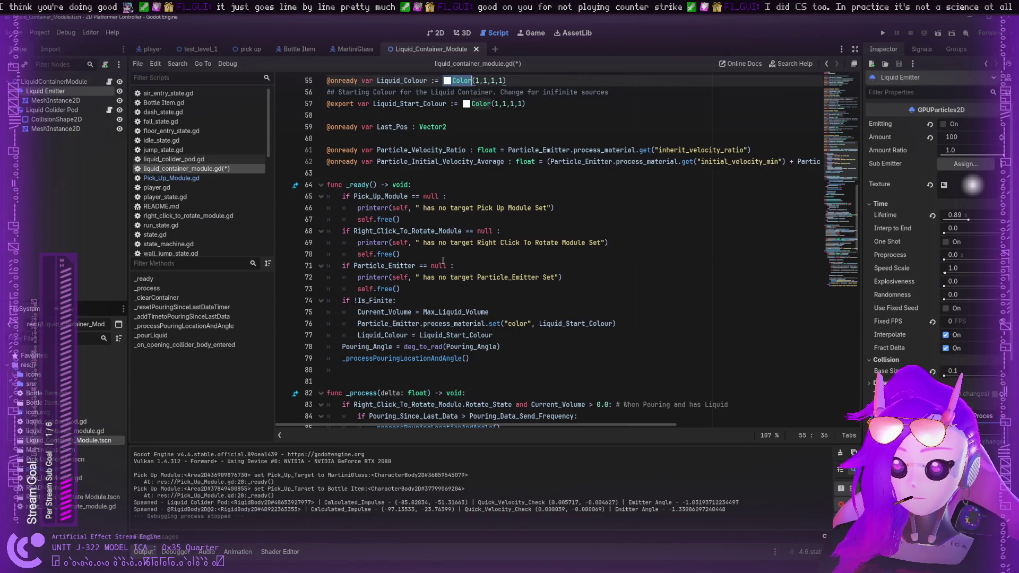
{"action": "scroll", "coordinate": [444, 286], "scroll_direction": "down", "scroll_amount": 5}
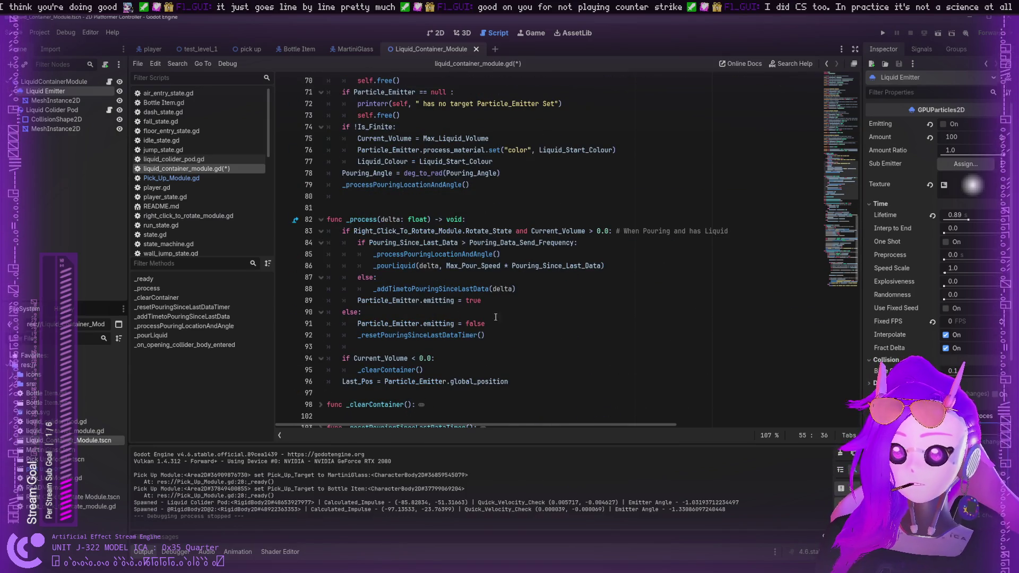
{"action": "left_click", "coordinate": [490, 302]}
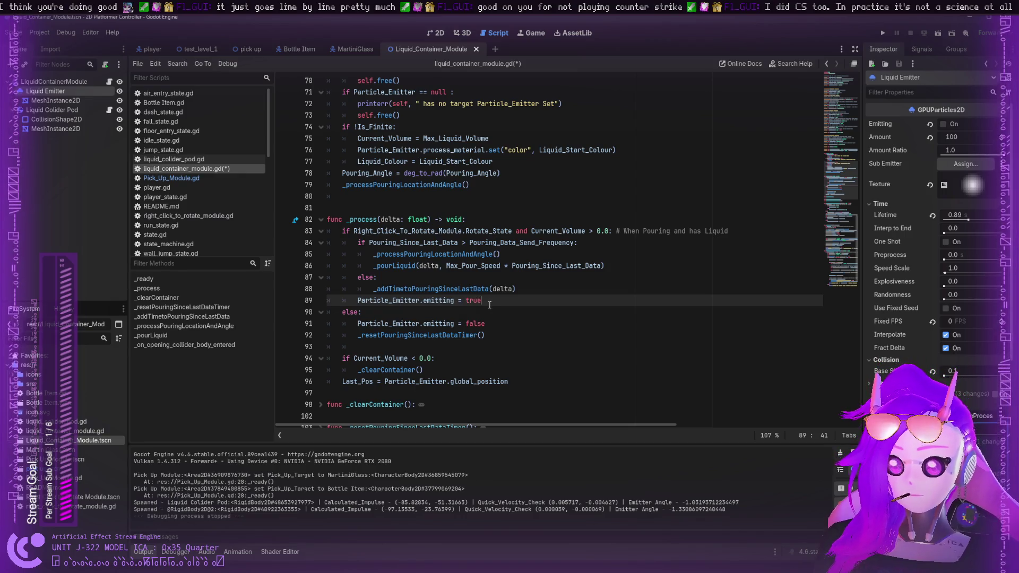
{"action": "key", "text": "Return"}
{"action": "type", "text": "Particle_Collider."}
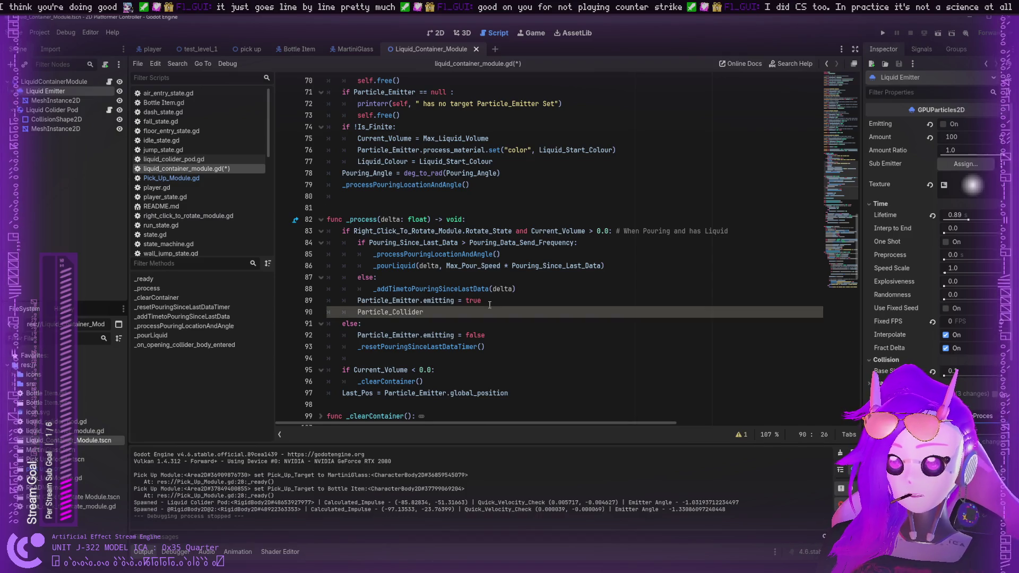
{"action": "type", "text": "enabl"}
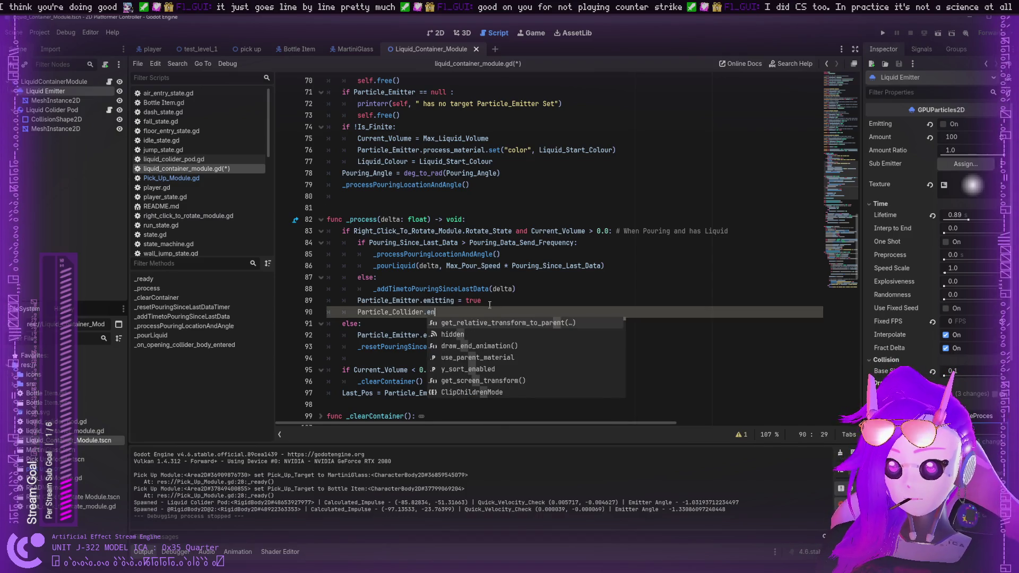
{"action": "key", "text": "BackSpace"}
{"action": "key", "text": "BackSpace"}
{"action": "key", "text": "BackSpace"}
{"action": "type", "text": "hide"}
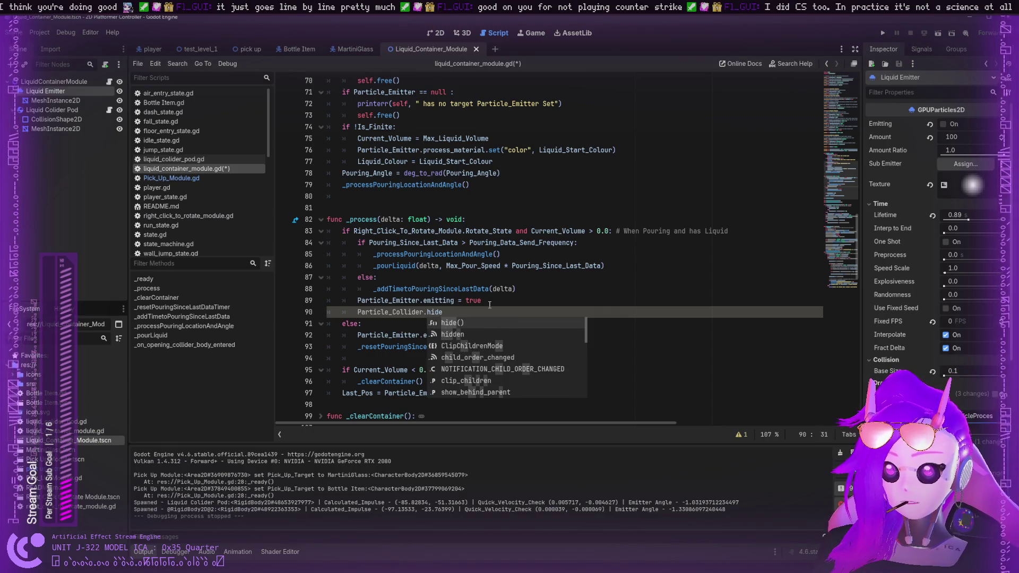
{"action": "key", "text": "Return"}
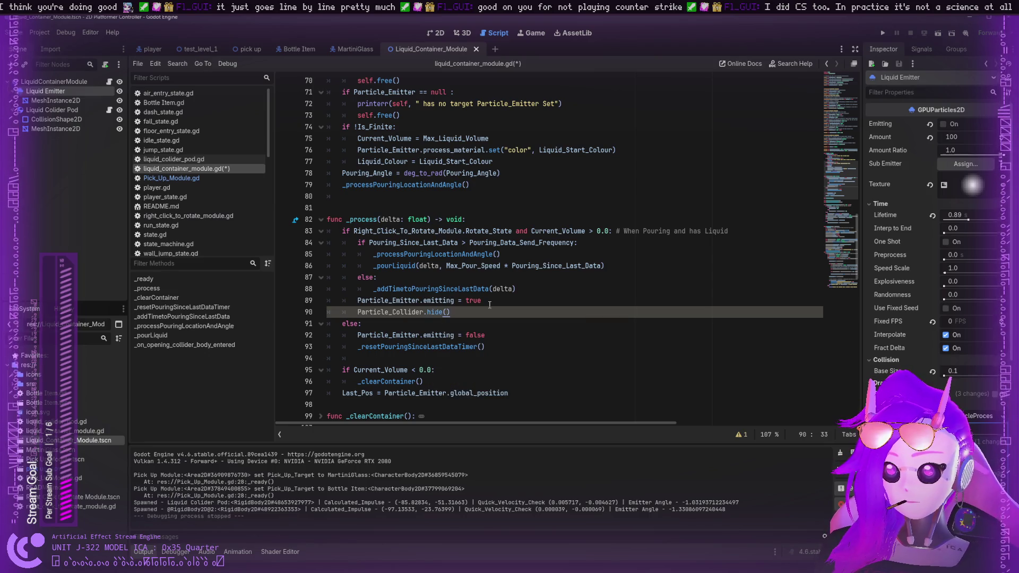
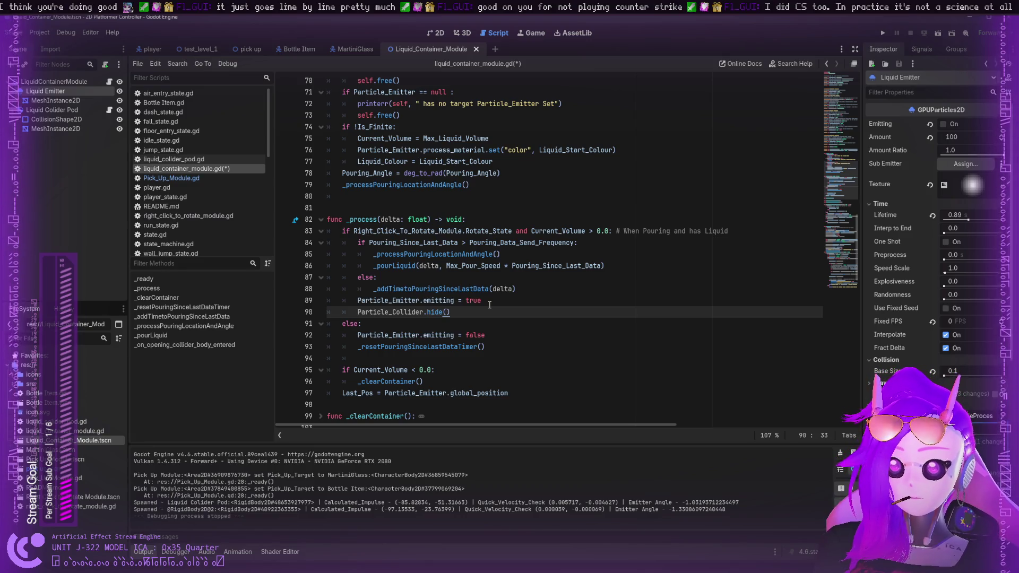
- Add 'Particle_Collider.show()' on a new line below 'Particle_Emitter.emitting = false'
{"action": "left_click_drag", "start_coordinate": [465, 325], "coordinate": [357, 312]}
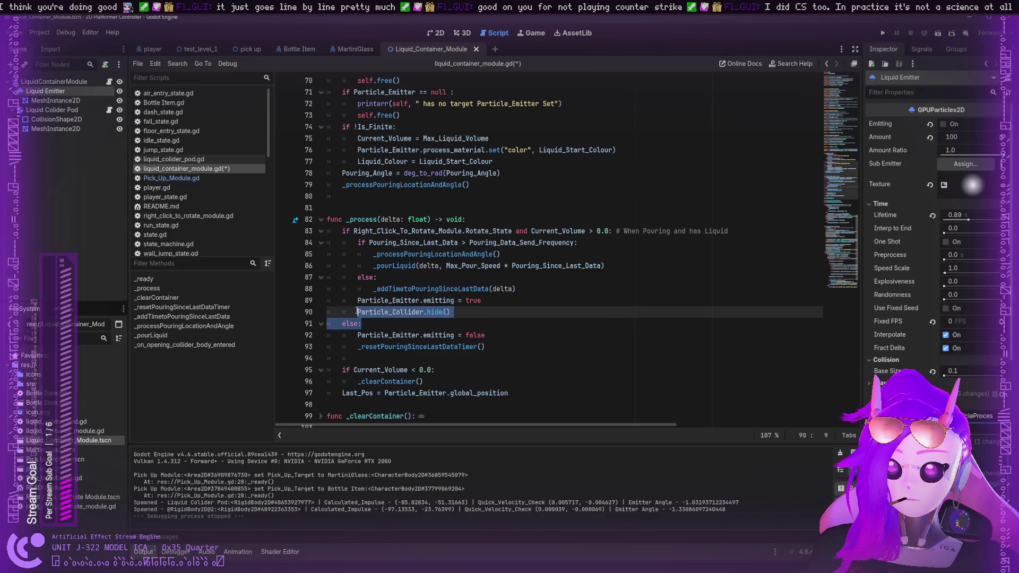
{"action": "left_click", "coordinate": [478, 312]}
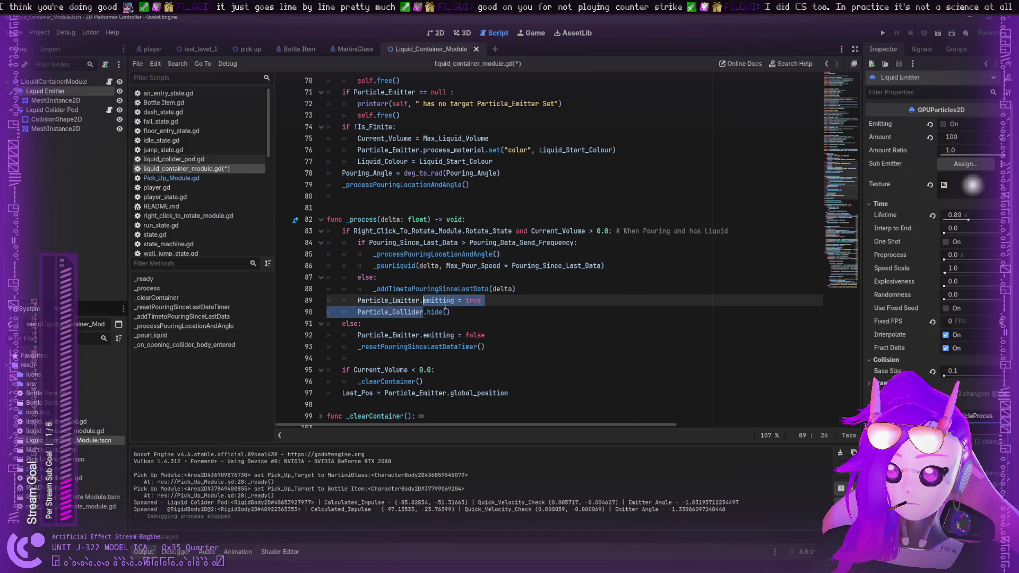
{"action": "left_click", "coordinate": [512, 349]}
{"action": "left_click", "coordinate": [510, 336]}
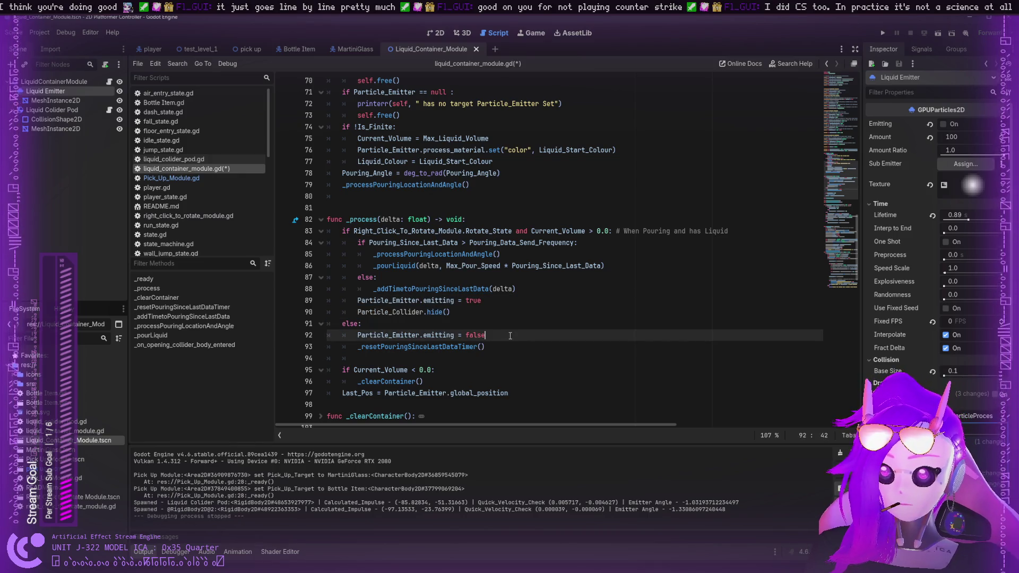
{"action": "key", "text": "Return"}
{"action": "type", "text": "Particle_Collider.sho"}
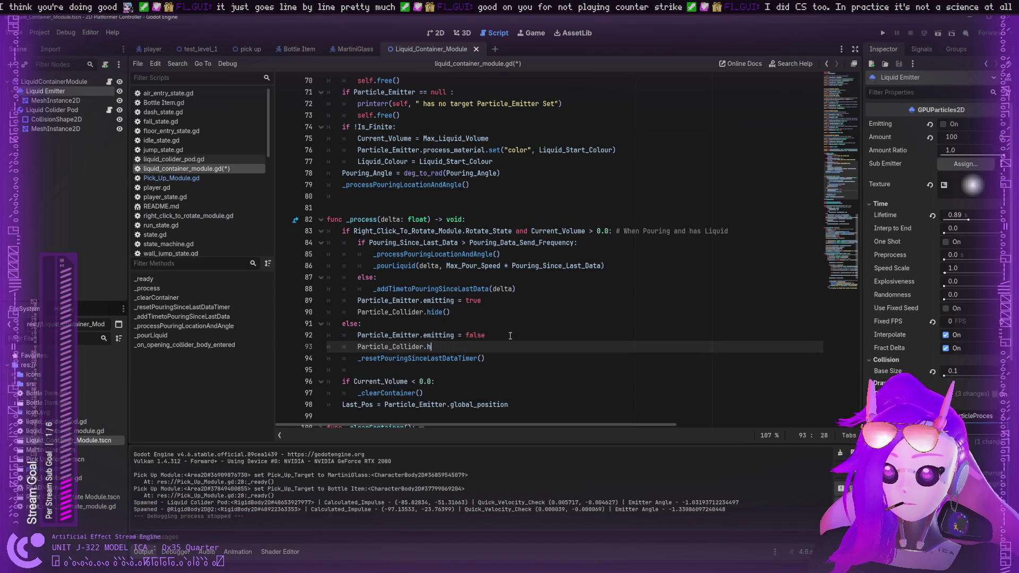
{"action": "type", "text": "w"}
{"action": "key", "text": "Return"}
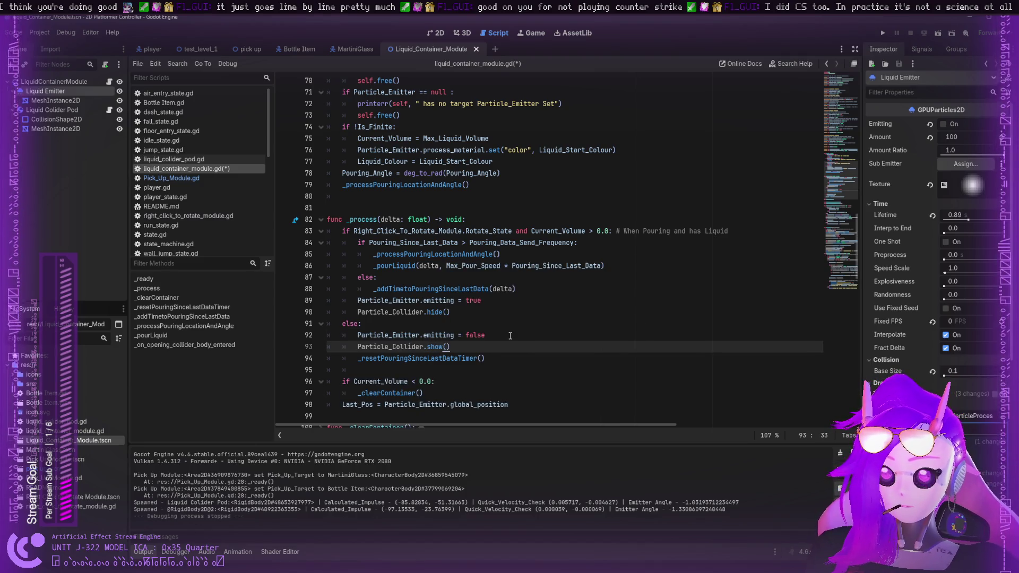
- Review the edited _process code and save liquid_container_module.gd
{"action": "scroll", "coordinate": [502, 367], "scroll_direction": "down", "scroll_amount": 2}
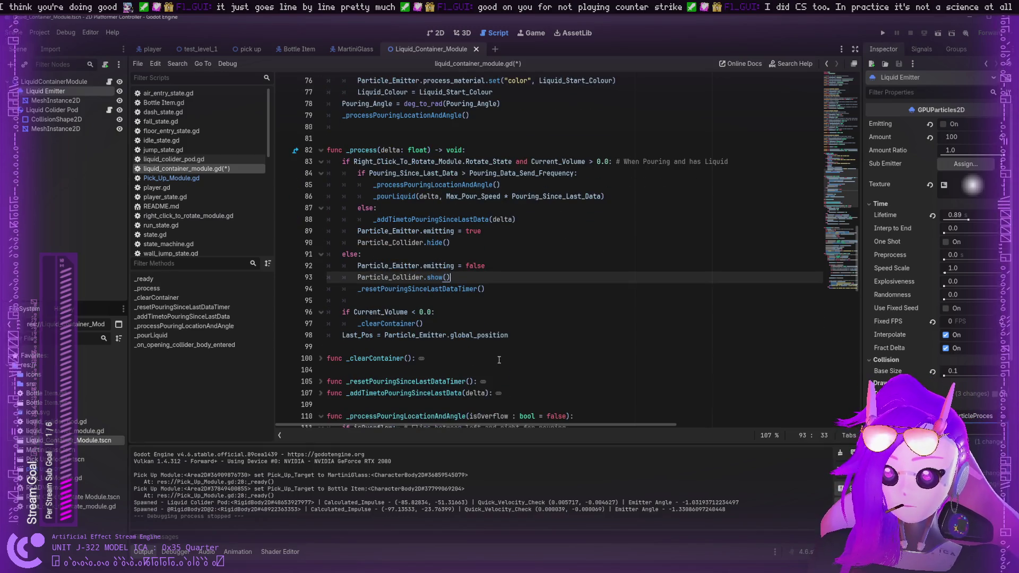
{"action": "scroll", "coordinate": [428, 334], "scroll_direction": "down", "scroll_amount": 2}
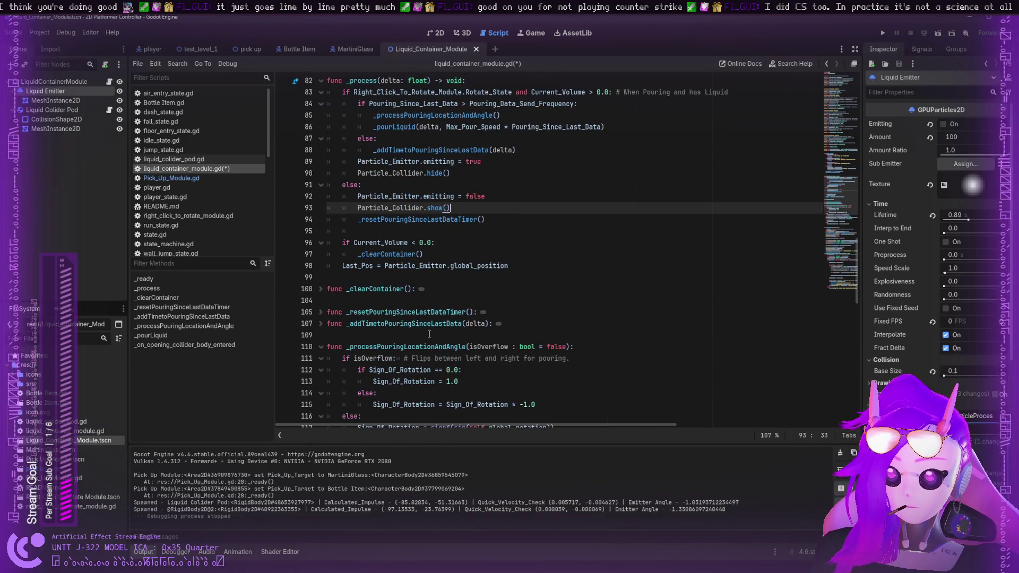
{"action": "scroll", "coordinate": [429, 334], "scroll_direction": "up", "scroll_amount": 1}
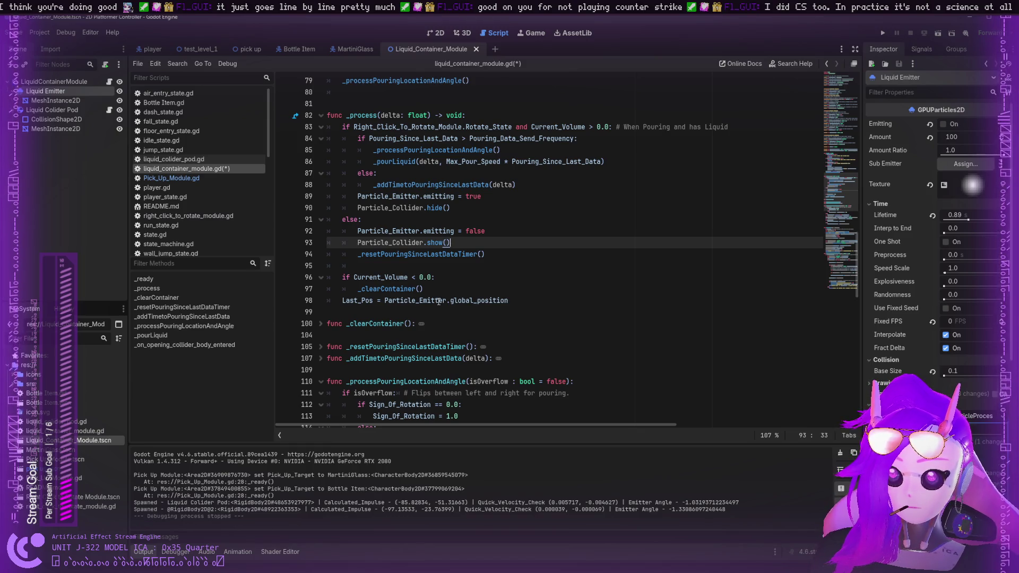
{"action": "double_click", "coordinate": [440, 231]}
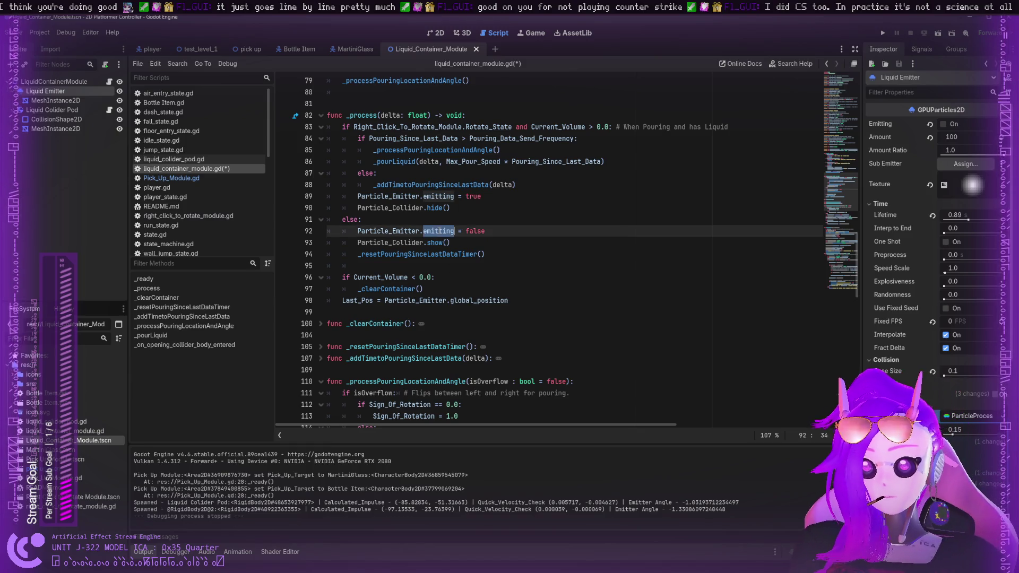
{"action": "left_click", "coordinate": [504, 242]}
{"action": "key", "text": "ctrl+s"}
{"action": "scroll", "coordinate": [502, 238], "scroll_direction": "up", "scroll_amount": 4}
{"action": "scroll", "coordinate": [502, 238], "scroll_direction": "down", "scroll_amount": 1}
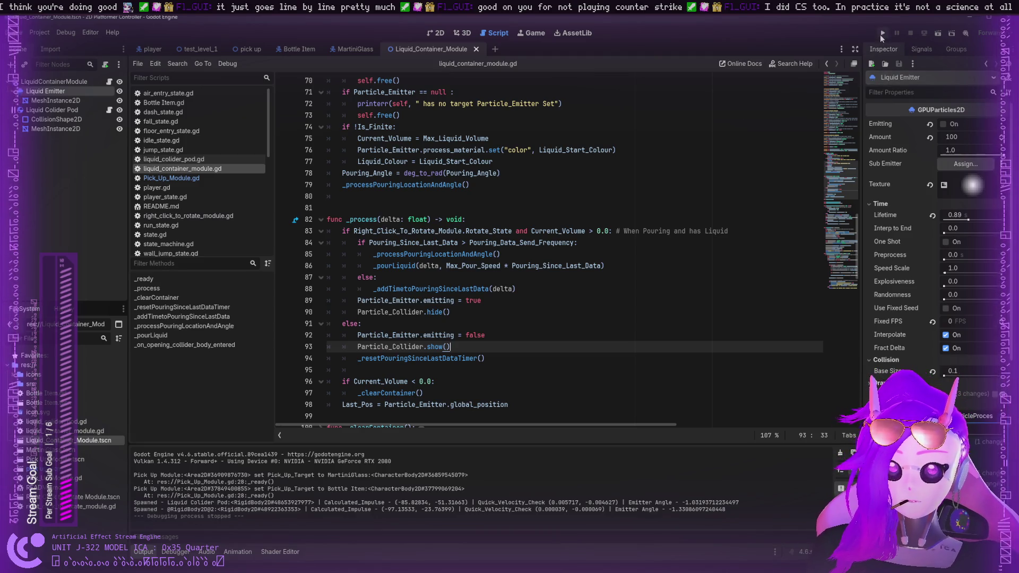
- Run the project from the editor
{"action": "scroll", "coordinate": [476, 210], "scroll_direction": "up", "scroll_amount": 9}
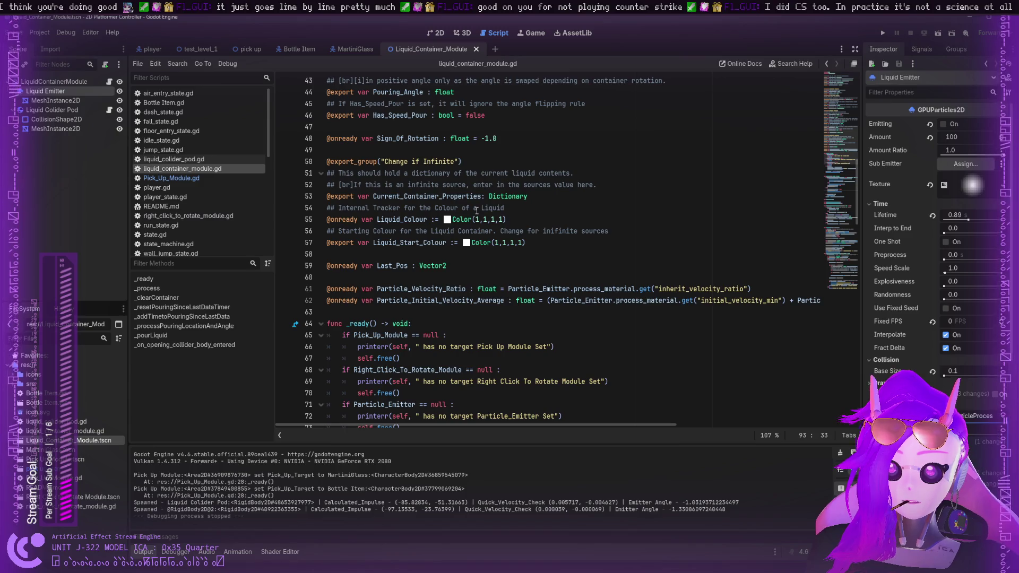
{"action": "scroll", "coordinate": [476, 211], "scroll_direction": "up", "scroll_amount": 3}
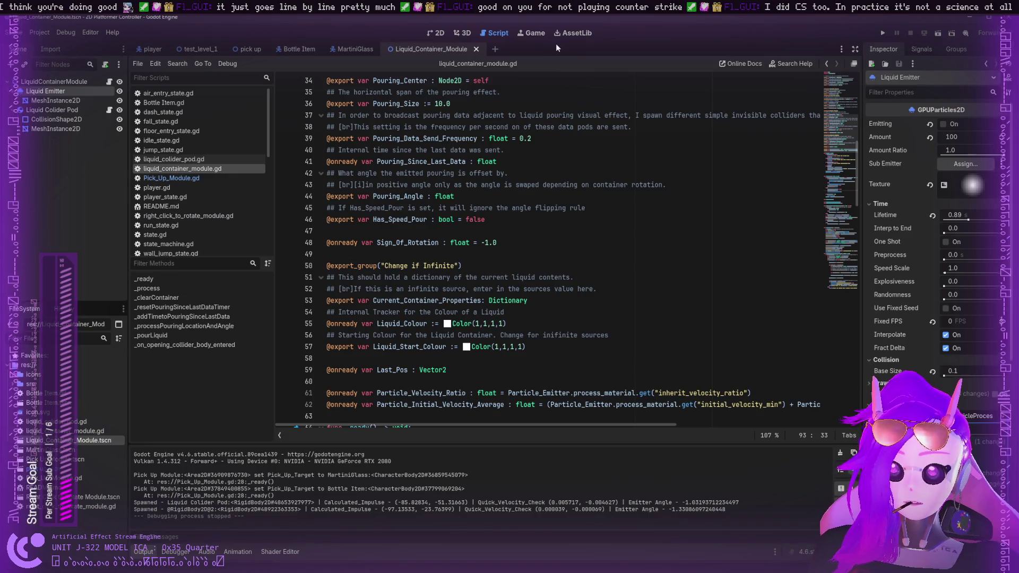
{"action": "left_click", "coordinate": [880, 33]}
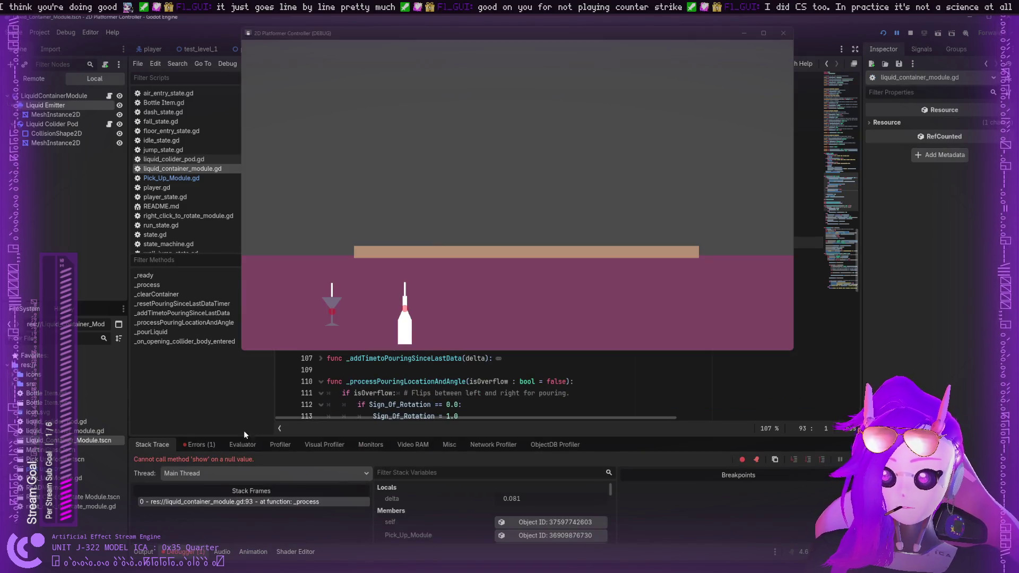
- Show the debugger Errors list reporting 'Cannot call method show on a null value'
{"action": "left_click", "coordinate": [212, 445]}
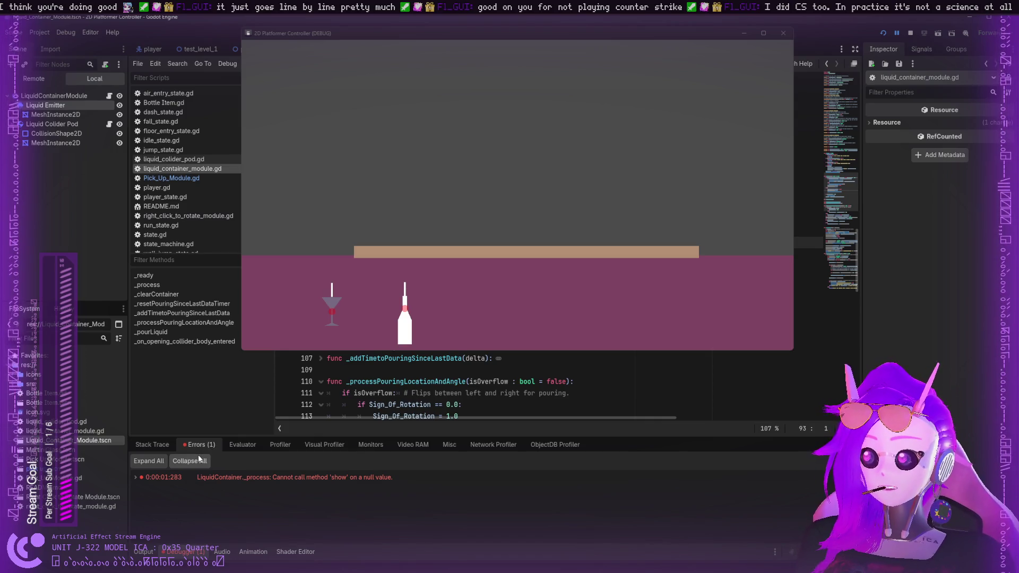
{"action": "scroll", "coordinate": [477, 387], "scroll_direction": "up", "scroll_amount": 4}
{"action": "scroll", "coordinate": [478, 387], "scroll_direction": "down", "scroll_amount": 4}
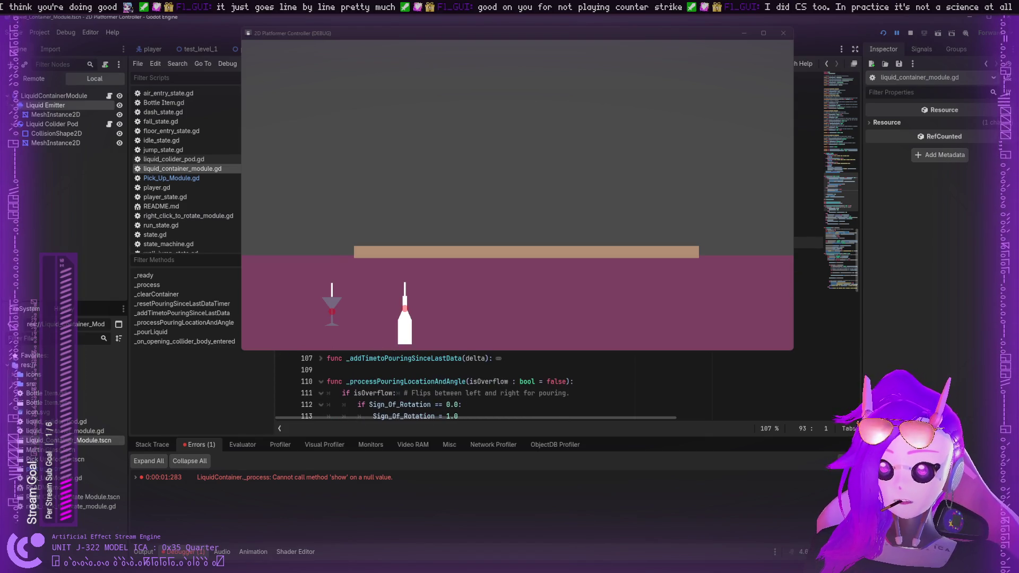
{"action": "scroll", "coordinate": [477, 387], "scroll_direction": "up", "scroll_amount": 20}
{"action": "scroll", "coordinate": [478, 388], "scroll_direction": "down", "scroll_amount": 1}
{"action": "scroll", "coordinate": [478, 387], "scroll_direction": "down", "scroll_amount": 20}
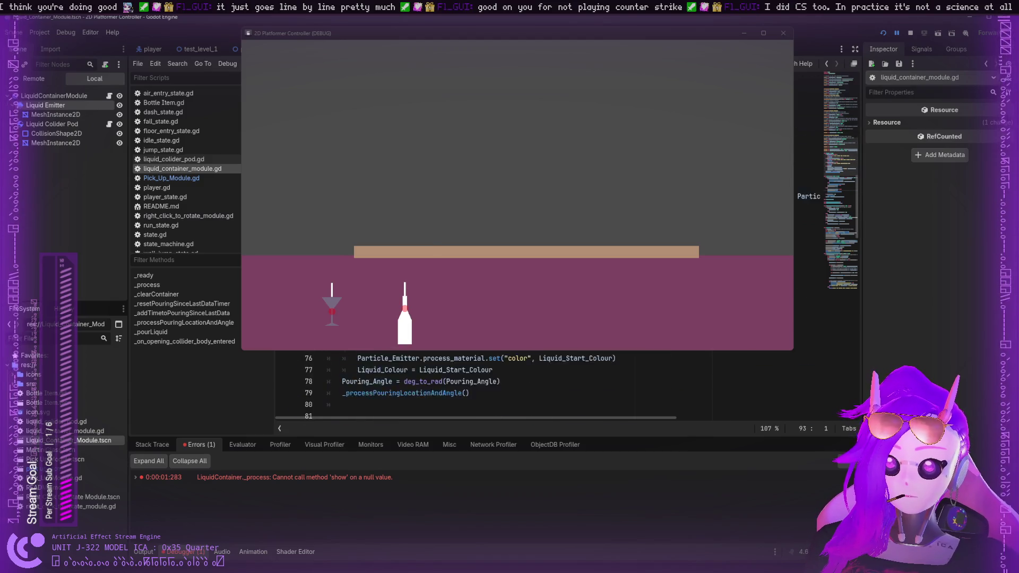
{"action": "scroll", "coordinate": [478, 387], "scroll_direction": "up", "scroll_amount": 3}
{"action": "key", "text": "Left"}
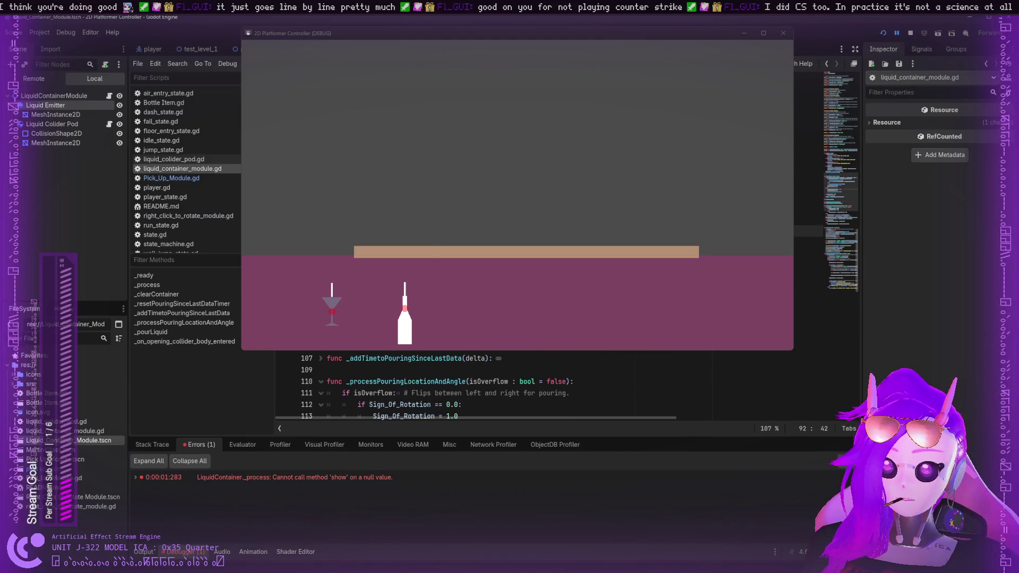
- Wrap the collider hide and show calls in 'if Particle_Collider:', save, and stop the game
{"action": "key", "text": "ctrl+z"}
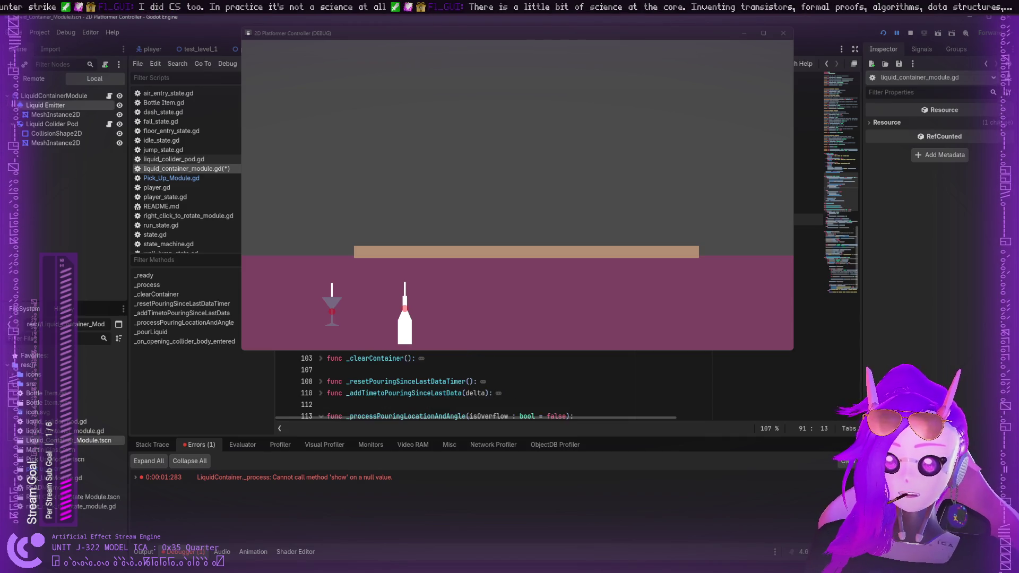
{"action": "key", "text": "ctrl+s"}
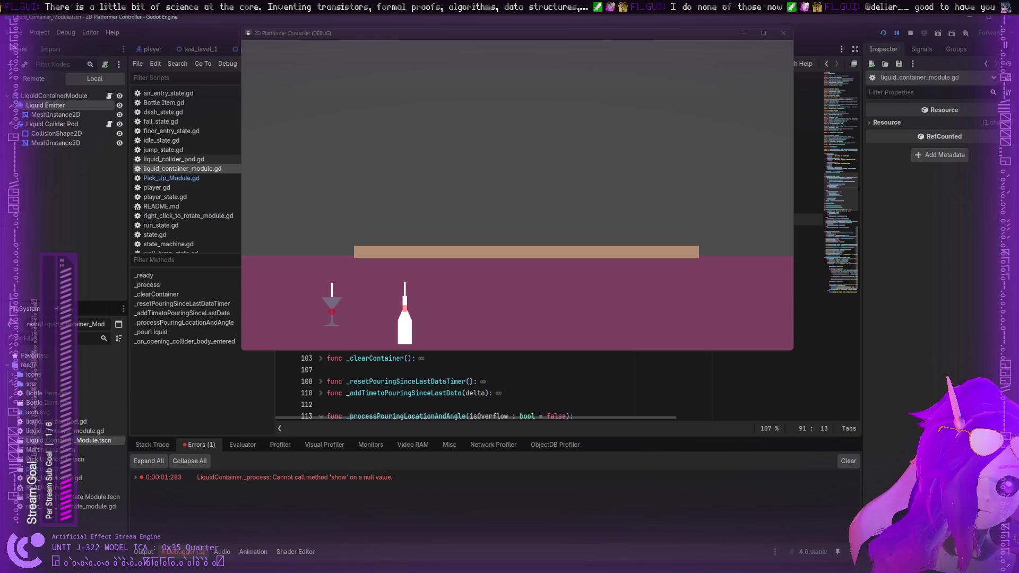
{"action": "key", "text": "Up"}
{"action": "key", "text": "Up"}
{"action": "key", "text": "Up"}
{"action": "key", "text": "Up"}
{"action": "key", "text": "Up"}
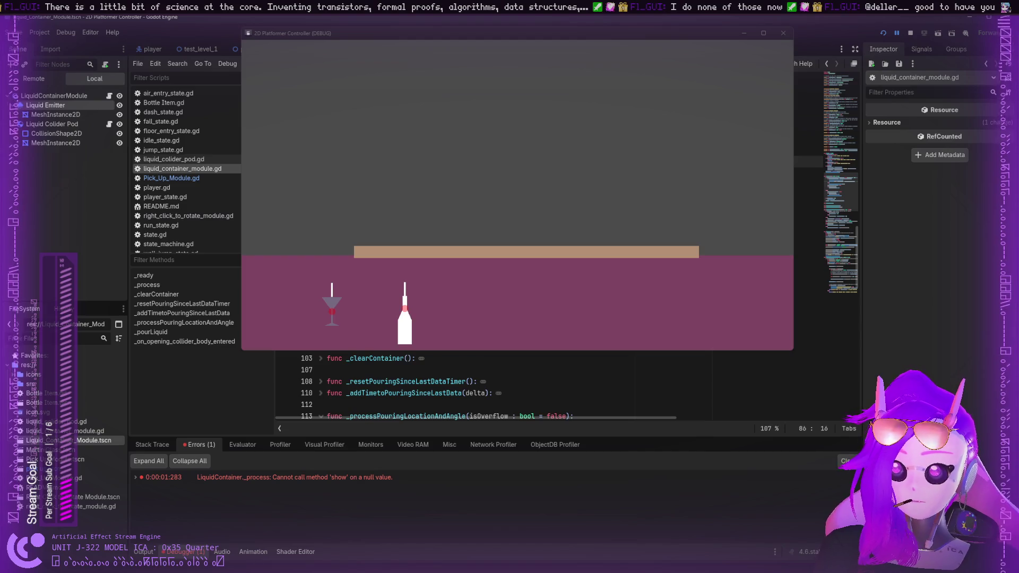
{"action": "scroll", "coordinate": [531, 239], "scroll_direction": "up", "scroll_amount": 3}
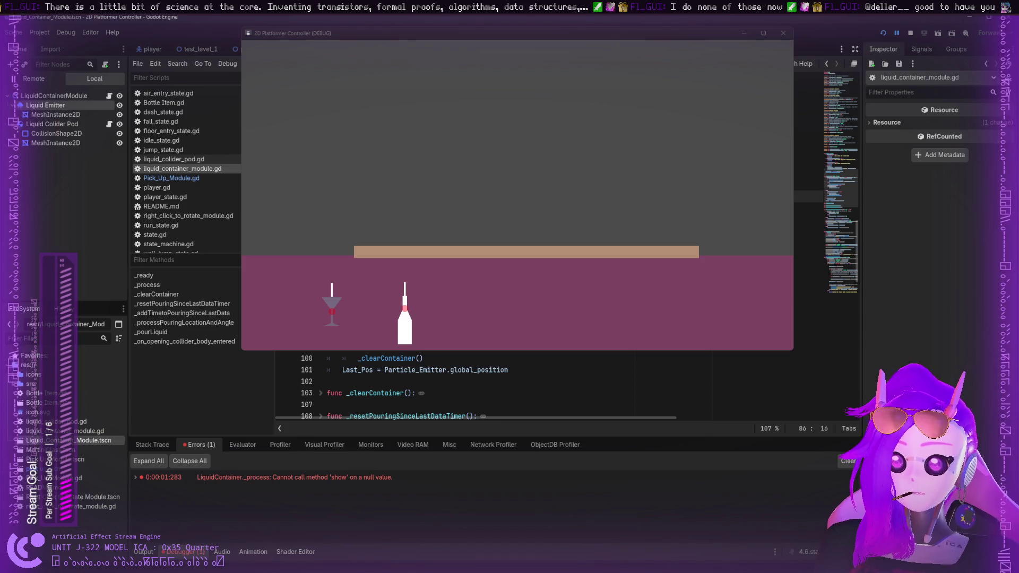
{"action": "key", "text": "Down"}
{"action": "key", "text": "Down"}
{"action": "key", "text": "Down"}
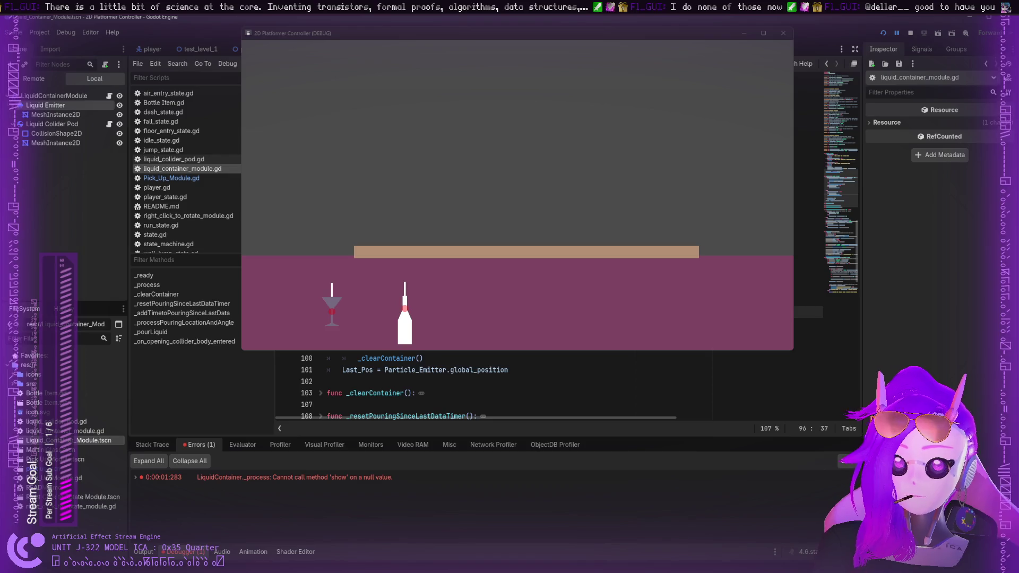
{"action": "left_click", "coordinate": [907, 32]}
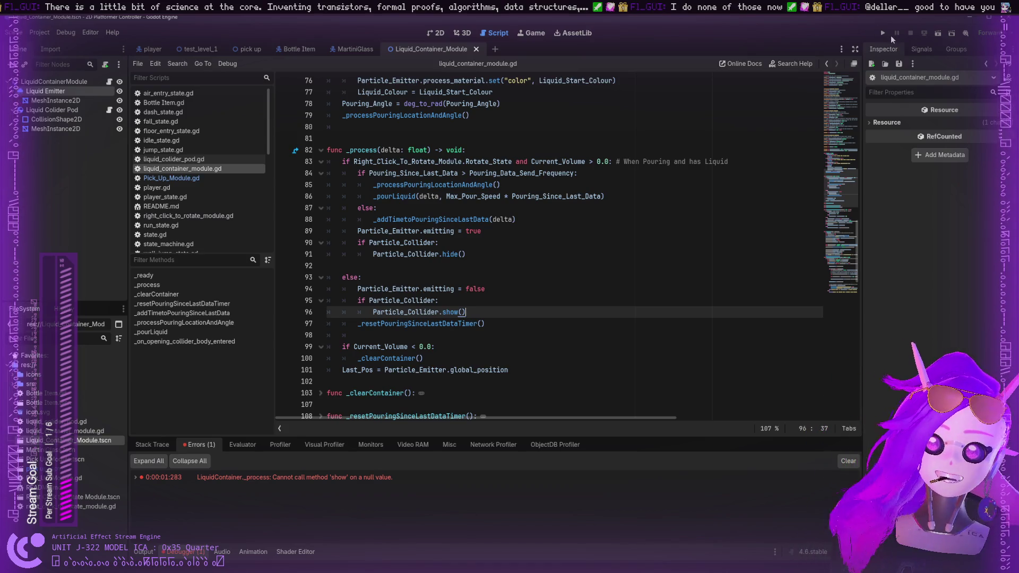
- Run the game, set the glass on the table, and pour the bottle into it
{"action": "left_click", "coordinate": [885, 34]}
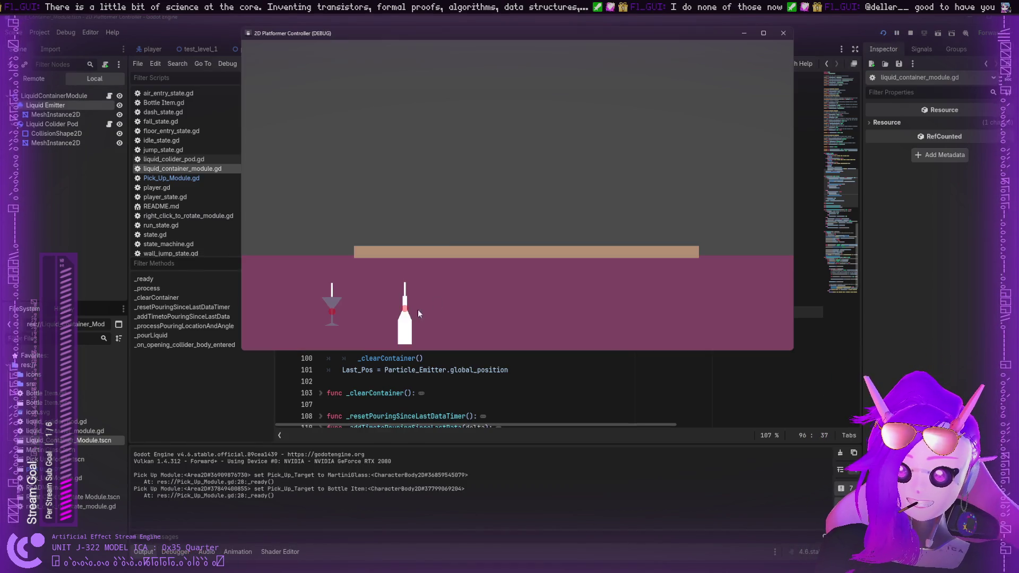
{"action": "mouse_move", "coordinate": [418, 310]}
{"action": "left_mouse_down"}
{"action": "mouse_move", "coordinate": [477, 180]}
{"action": "mouse_move", "coordinate": [480, 122]}
{"action": "left_mouse_up"}
{"action": "right_click", "coordinate": [469, 180]}
{"action": "left_click_drag", "start_coordinate": [333, 307], "coordinate": [397, 279]}
{"action": "mouse_move", "coordinate": [486, 299]}
{"action": "left_mouse_down"}
{"action": "mouse_move", "coordinate": [606, 179]}
{"action": "mouse_move", "coordinate": [574, 180]}
{"action": "mouse_move", "coordinate": [564, 168]}
{"action": "mouse_move", "coordinate": [574, 175]}
{"action": "left_mouse_up"}
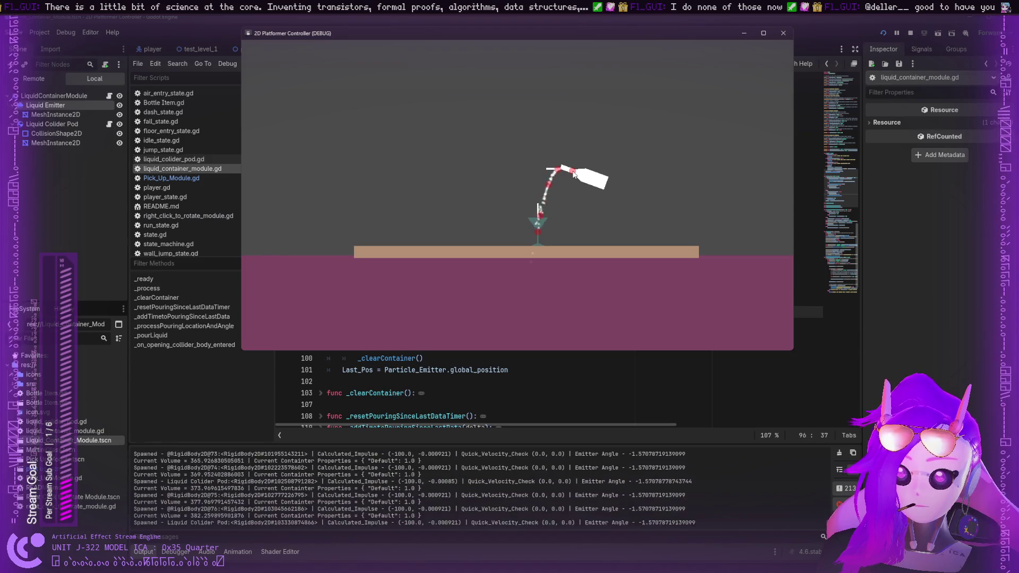
{"action": "left_click_drag", "start_coordinate": [574, 174], "coordinate": [573, 183]}
{"action": "mouse_move", "coordinate": [537, 222]}
{"action": "left_mouse_down"}
{"action": "mouse_move", "coordinate": [518, 149]}
{"action": "mouse_move", "coordinate": [499, 210]}
{"action": "left_mouse_up"}
{"action": "mouse_move", "coordinate": [576, 289]}
{"action": "left_mouse_down"}
{"action": "mouse_move", "coordinate": [562, 197]}
{"action": "mouse_move", "coordinate": [533, 180]}
{"action": "mouse_move", "coordinate": [533, 191]}
{"action": "left_mouse_up"}
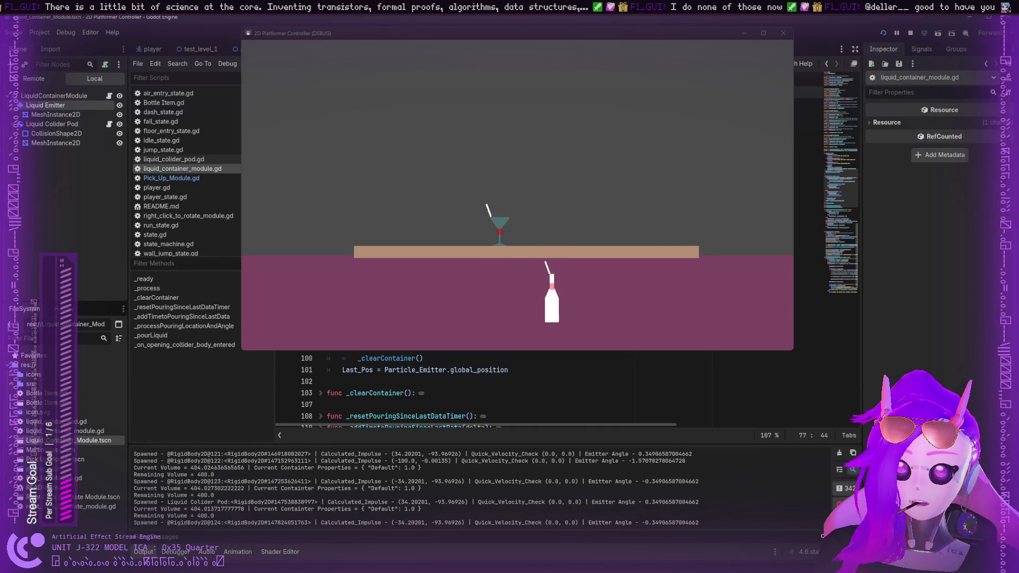
- Jump to the _pourLiquid definition and place the caret at line 113 for a new function
{"action": "scroll", "coordinate": [478, 393], "scroll_direction": "down", "scroll_amount": 1}
{"action": "scroll", "coordinate": [478, 392], "scroll_direction": "down", "scroll_amount": 1}
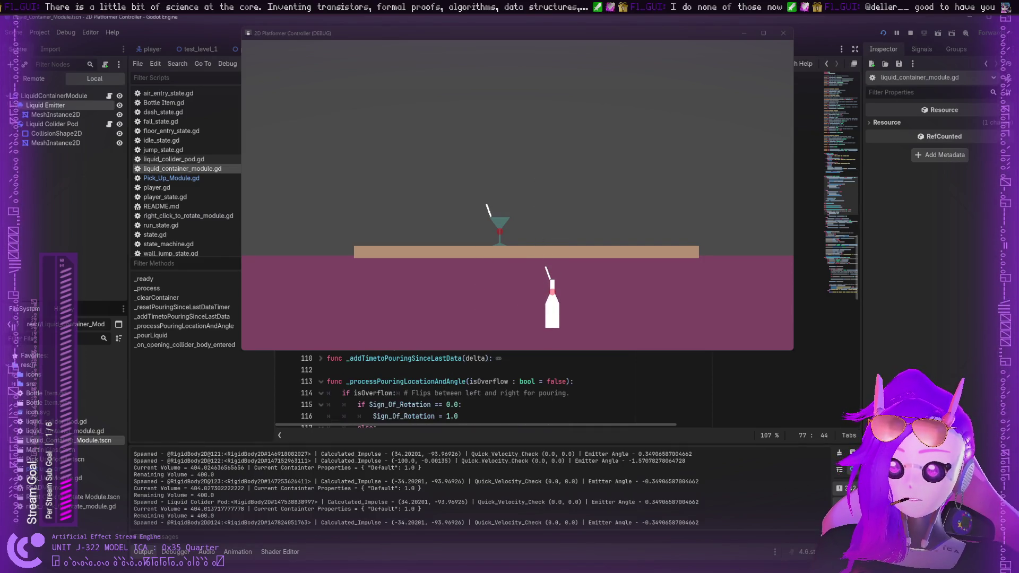
{"action": "scroll", "coordinate": [477, 390], "scroll_direction": "down", "scroll_amount": 4}
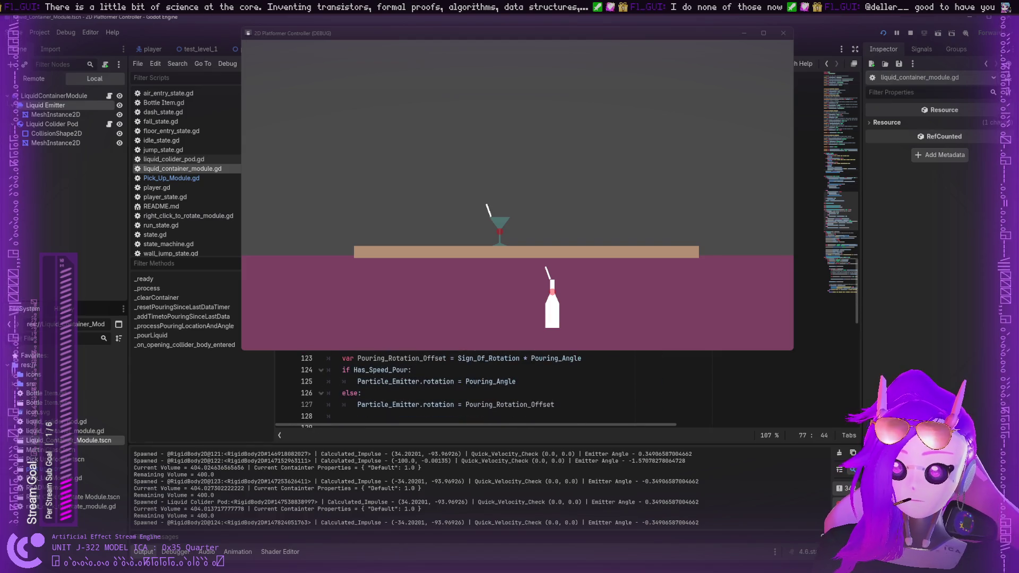
{"action": "scroll", "coordinate": [478, 393], "scroll_direction": "down", "scroll_amount": 12}
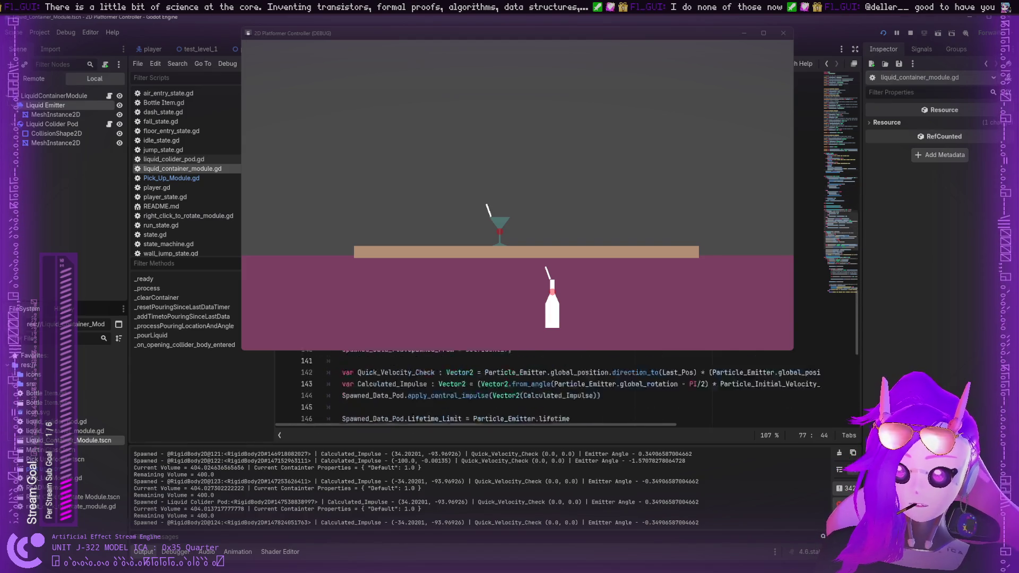
{"action": "scroll", "coordinate": [477, 392], "scroll_direction": "down", "scroll_amount": 1}
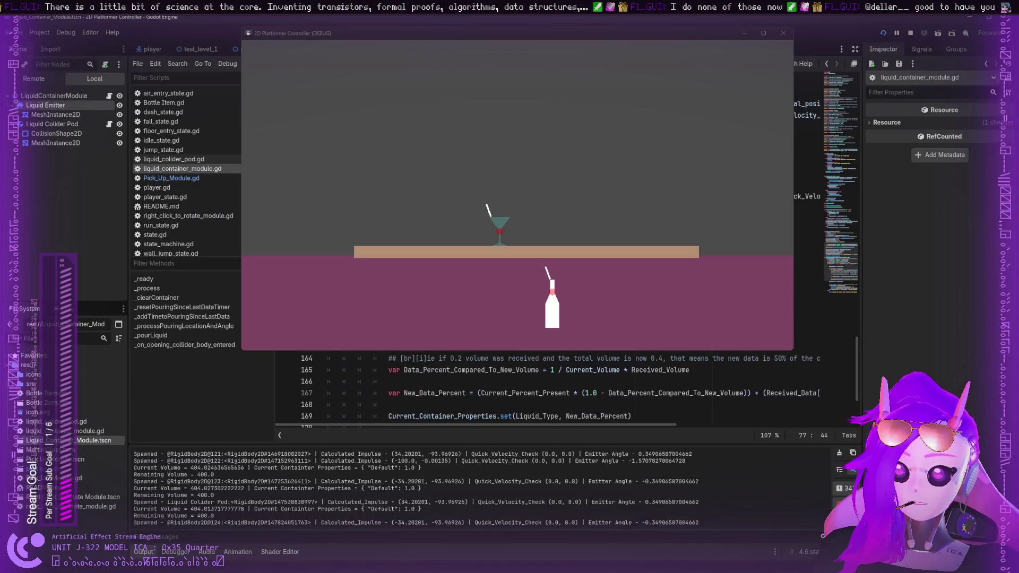
{"action": "scroll", "coordinate": [478, 392], "scroll_direction": "down", "scroll_amount": 4}
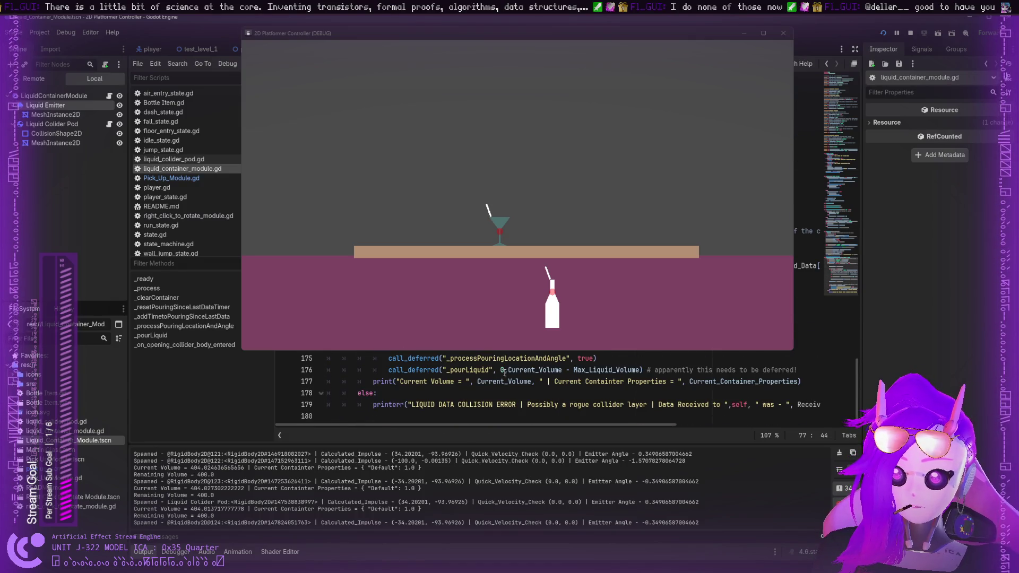
{"action": "left_click", "coordinate": [505, 372]}
{"action": "double_click", "coordinate": [463, 369]}
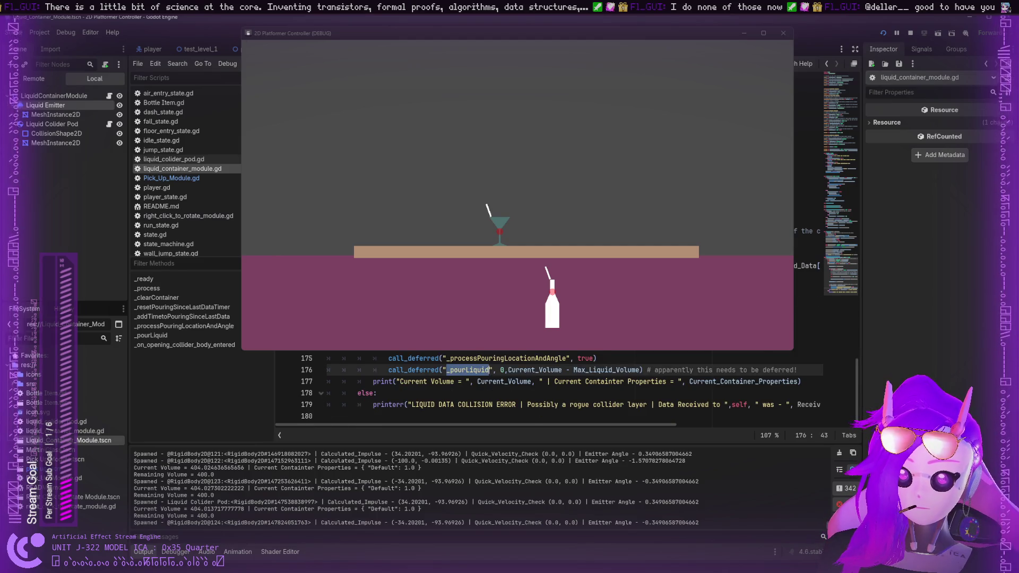
{"action": "left_click", "coordinate": [467, 370], "text": "ctrl"}
{"action": "scroll", "coordinate": [467, 393], "scroll_direction": "up", "scroll_amount": 6}
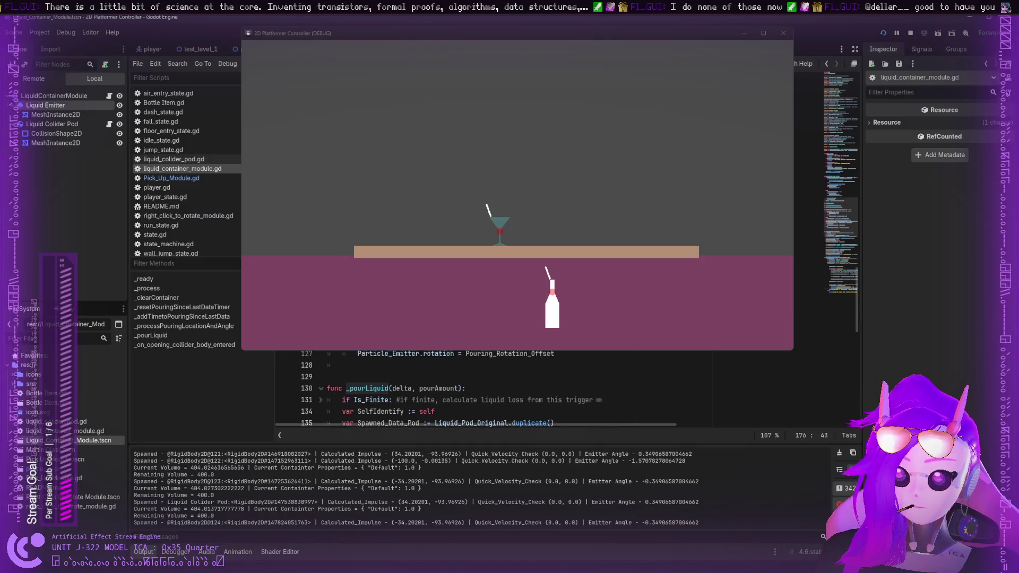
{"action": "scroll", "coordinate": [467, 393], "scroll_direction": "up", "scroll_amount": 2}
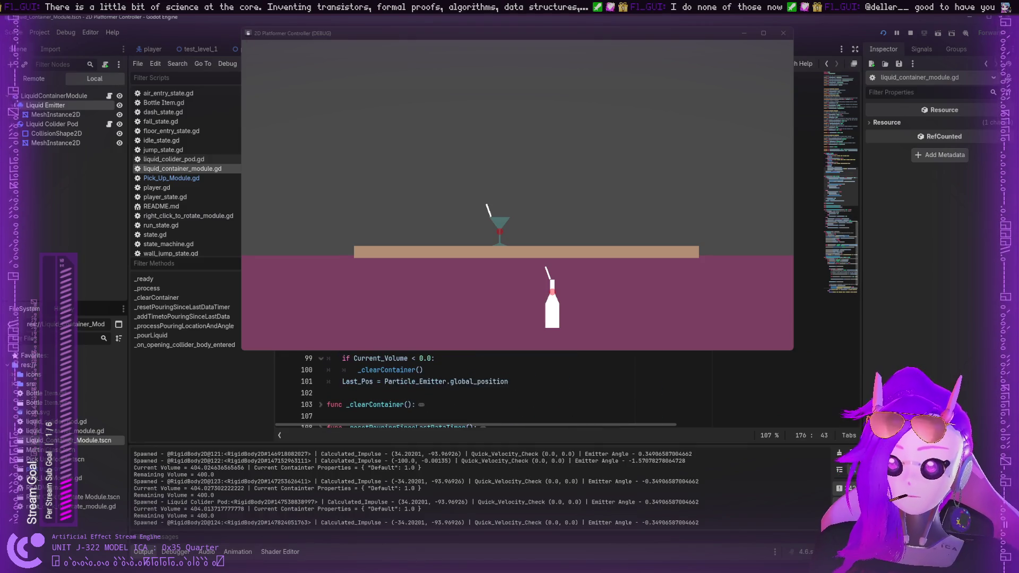
{"action": "left_click", "coordinate": [184, 325]}
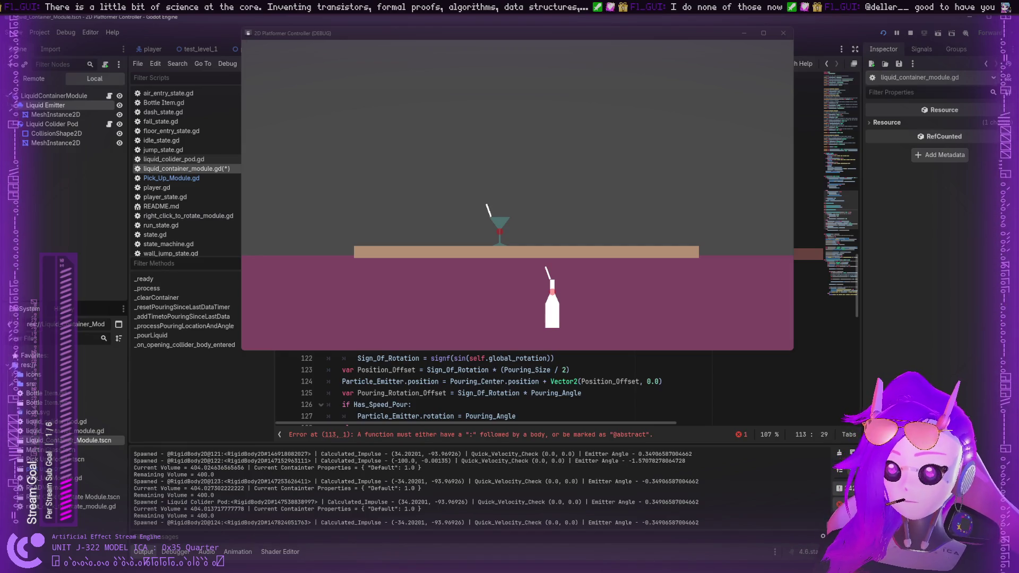
- Give _emitVisualParticles an indented body and leave blank lines below it
{"action": "key", "text": "Return"}
{"action": "left_click", "coordinate": [806, 207]}
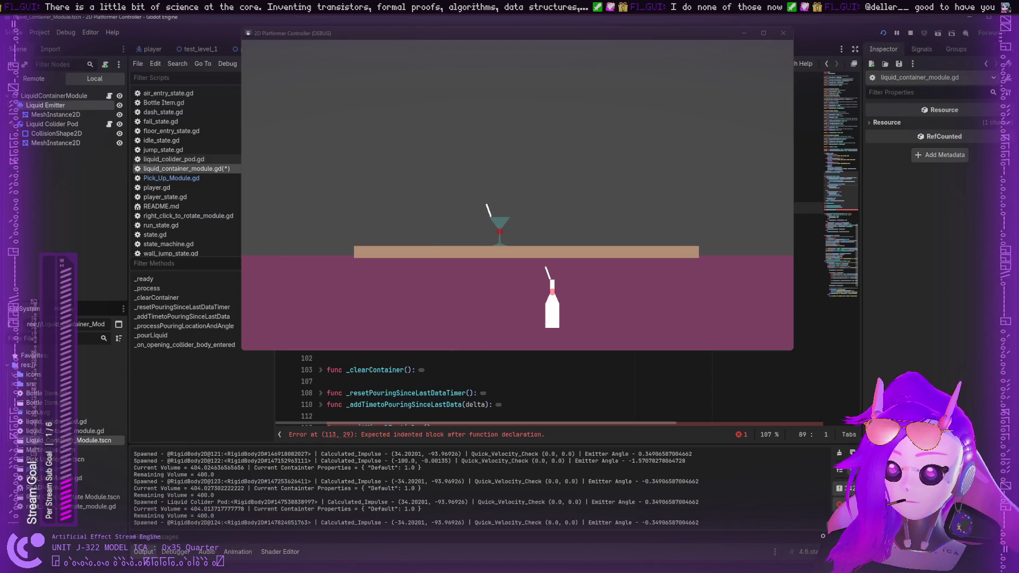
{"action": "key", "text": "ctrl+z"}
{"action": "key", "text": "ctrl+z"}
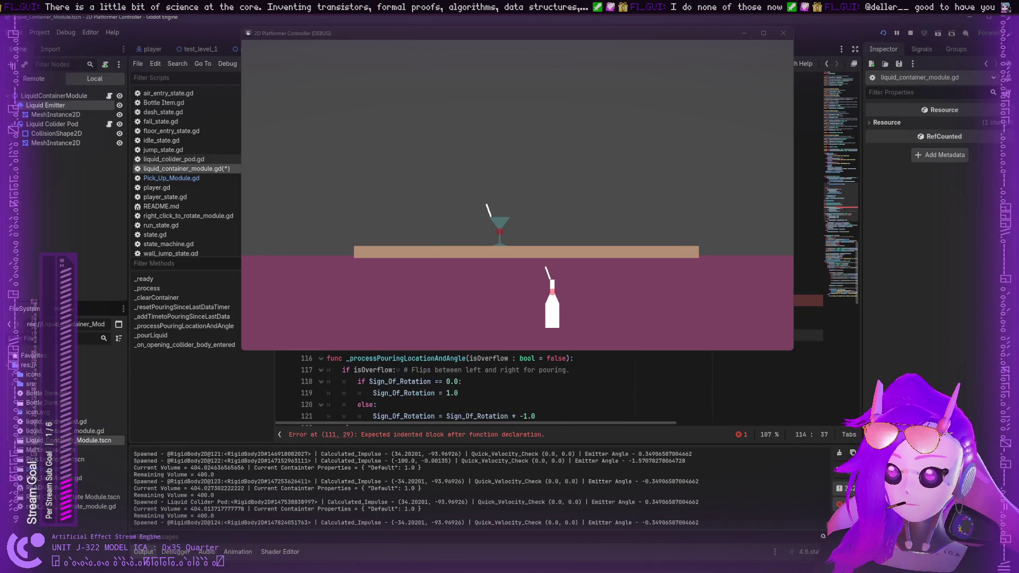
{"action": "left_click", "coordinate": [807, 312]}
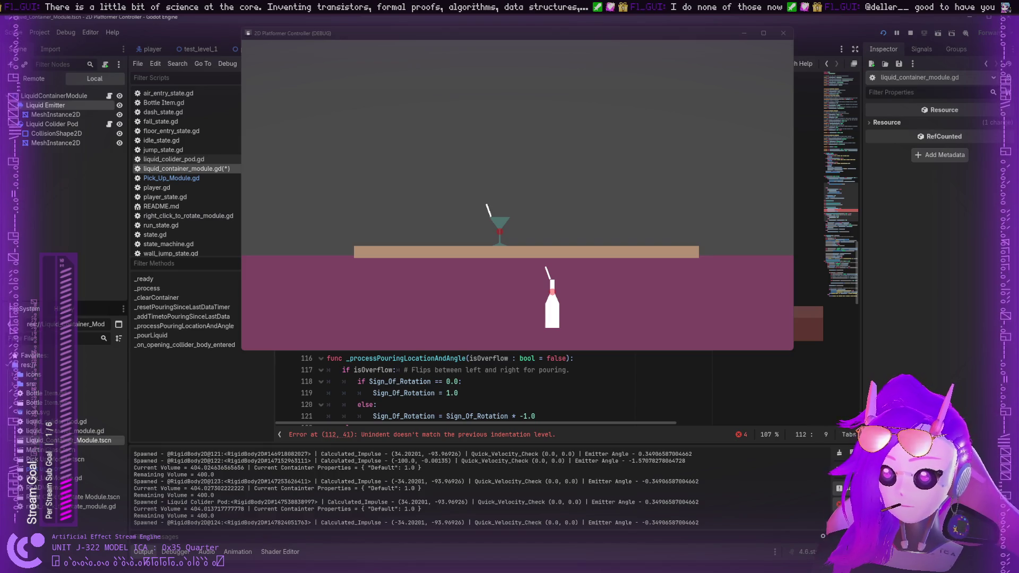
{"action": "left_click", "coordinate": [807, 335]}
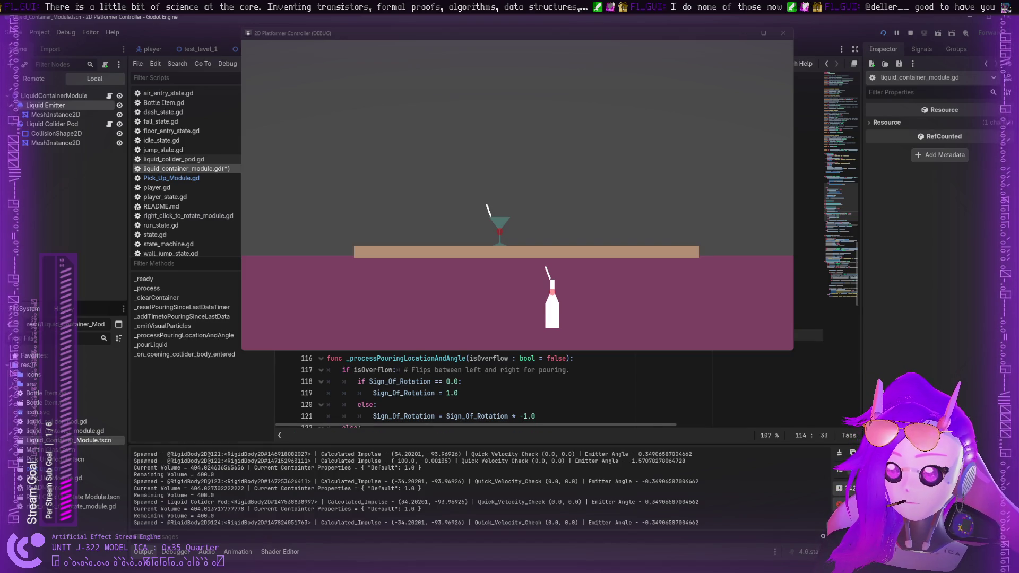
{"action": "key", "text": "Return"}
{"action": "key", "text": "Return"}
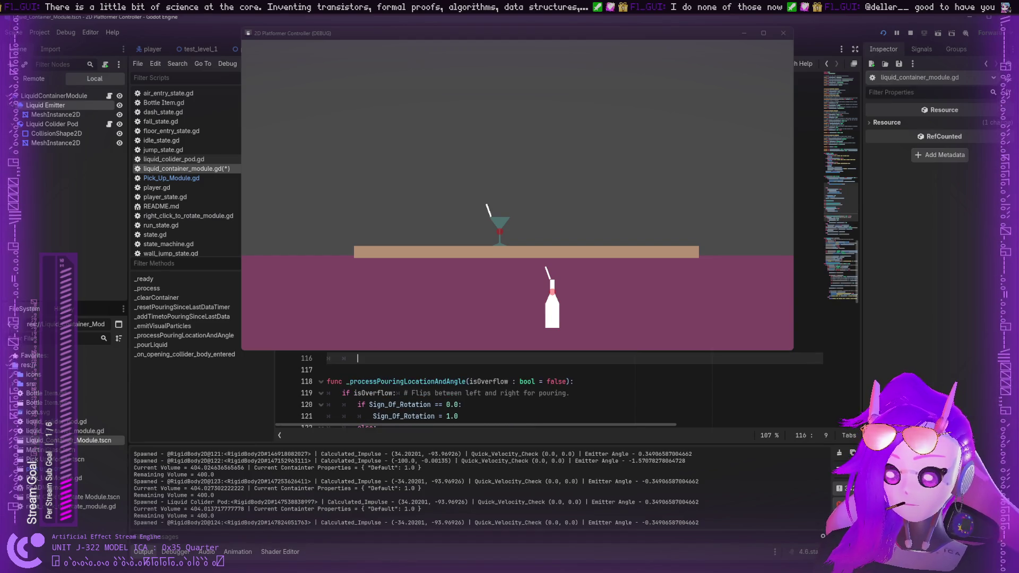
- Declare 'func _stopVisualParticles():' at top level on line 116
{"action": "key", "text": "BackSpace"}
{"action": "key", "text": "BackSpace"}
{"action": "type", "text": "func _"}
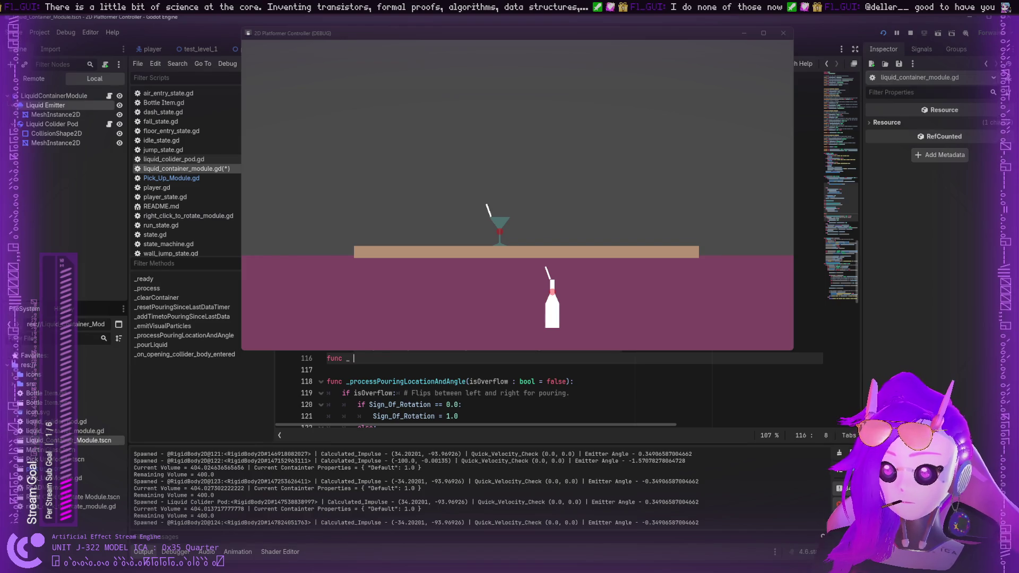
{"action": "type", "text": "stop"}
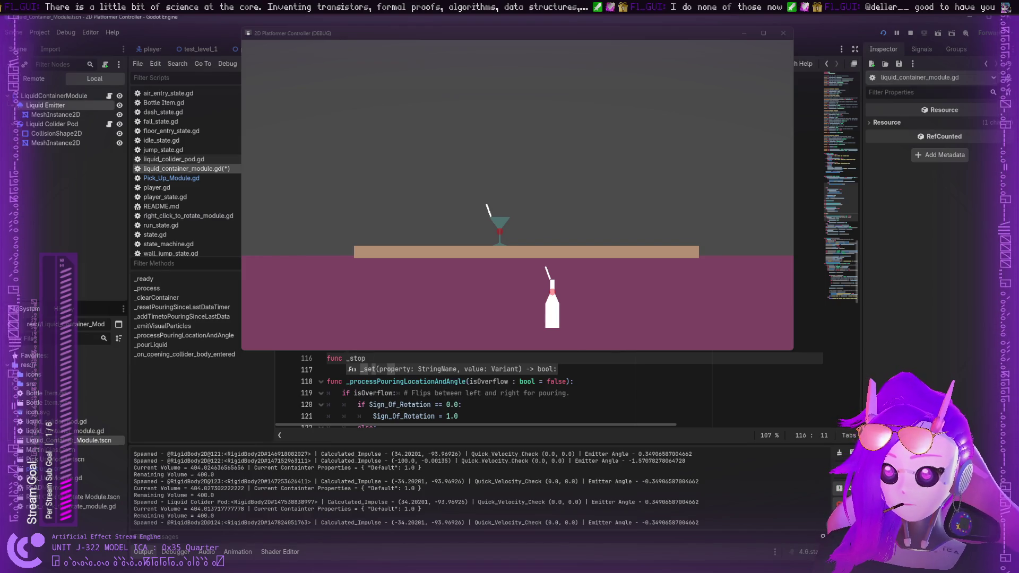
{"action": "type", "text": "V"}
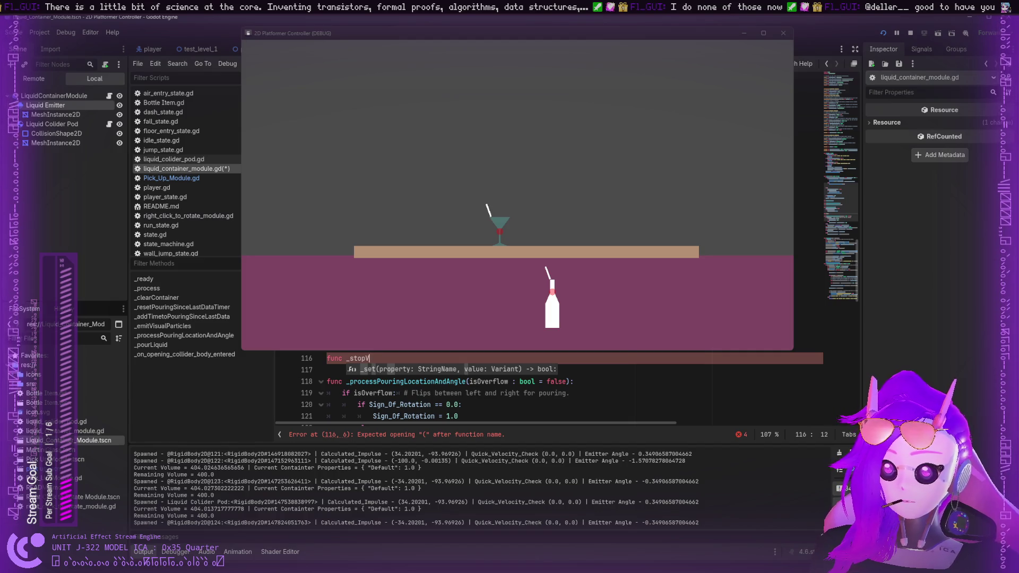
{"action": "type", "text": "isualParti"}
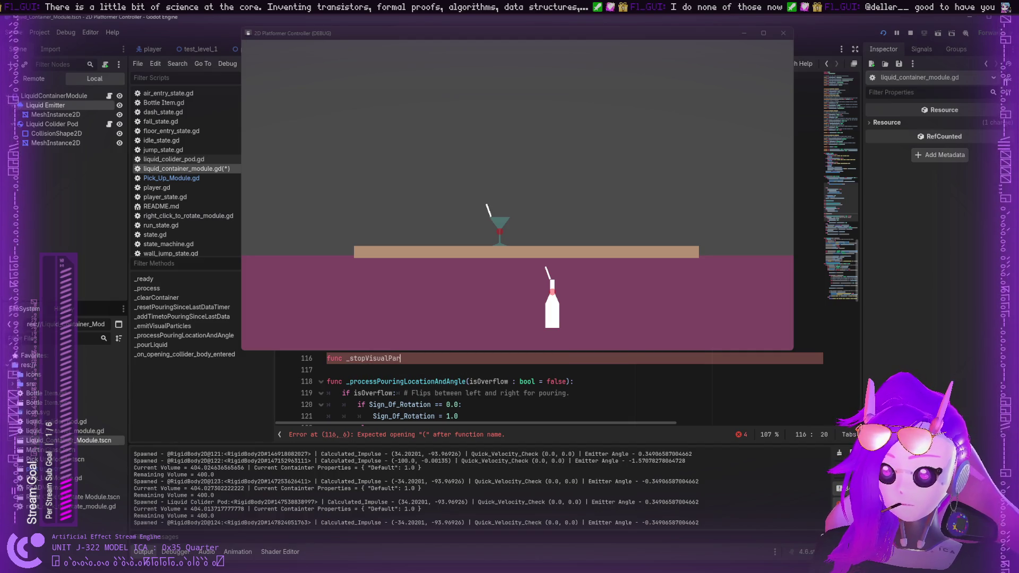
{"action": "type", "text": "cles("}
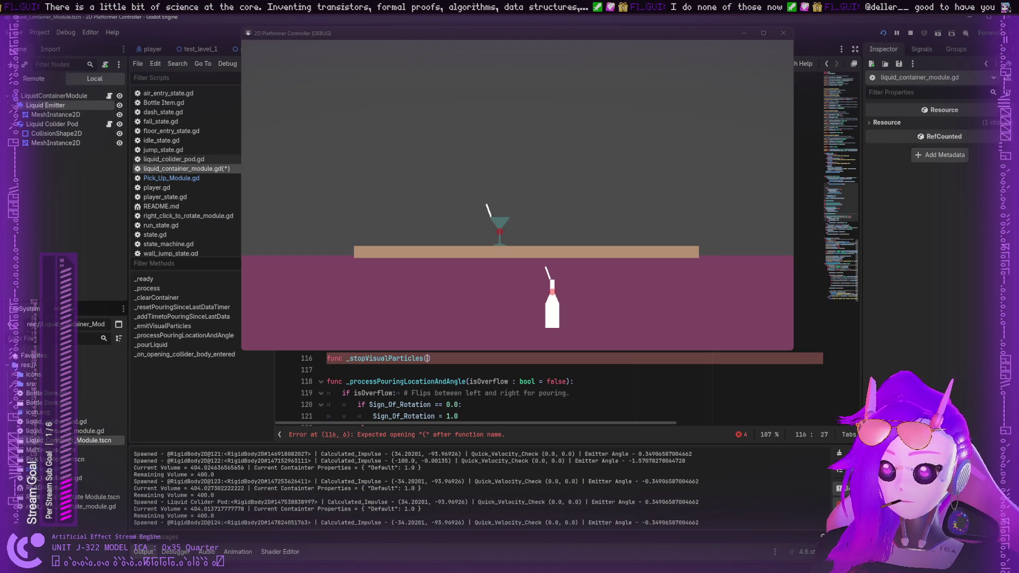
{"action": "type", "text": "):"}
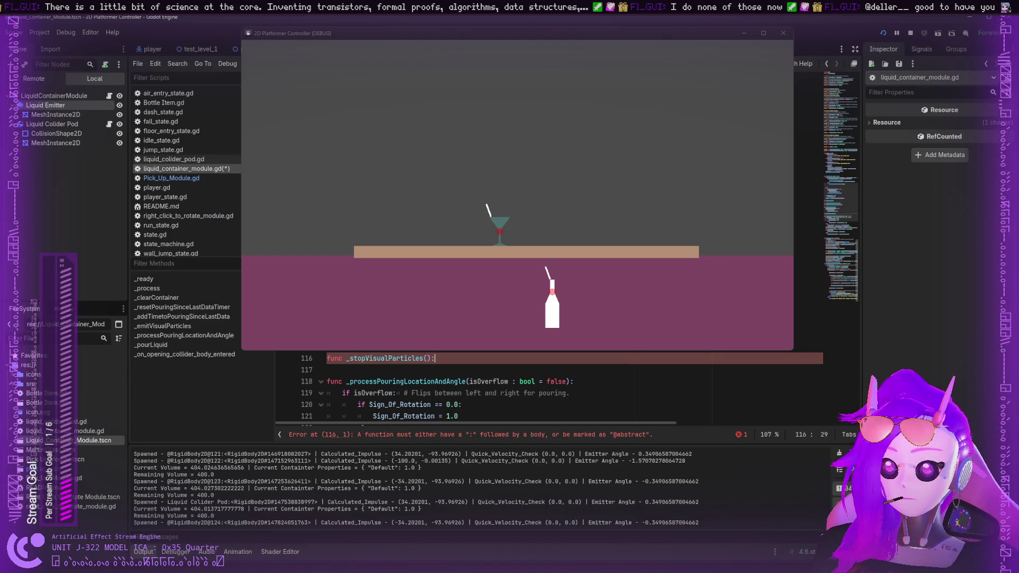
{"action": "scroll", "coordinate": [547, 388], "scroll_direction": "up", "scroll_amount": 5}
{"action": "scroll", "coordinate": [424, 393], "scroll_direction": "down", "scroll_amount": 3}
{"action": "scroll", "coordinate": [425, 392], "scroll_direction": "up", "scroll_amount": 3}
{"action": "scroll", "coordinate": [530, 387], "scroll_direction": "down", "scroll_amount": 3}
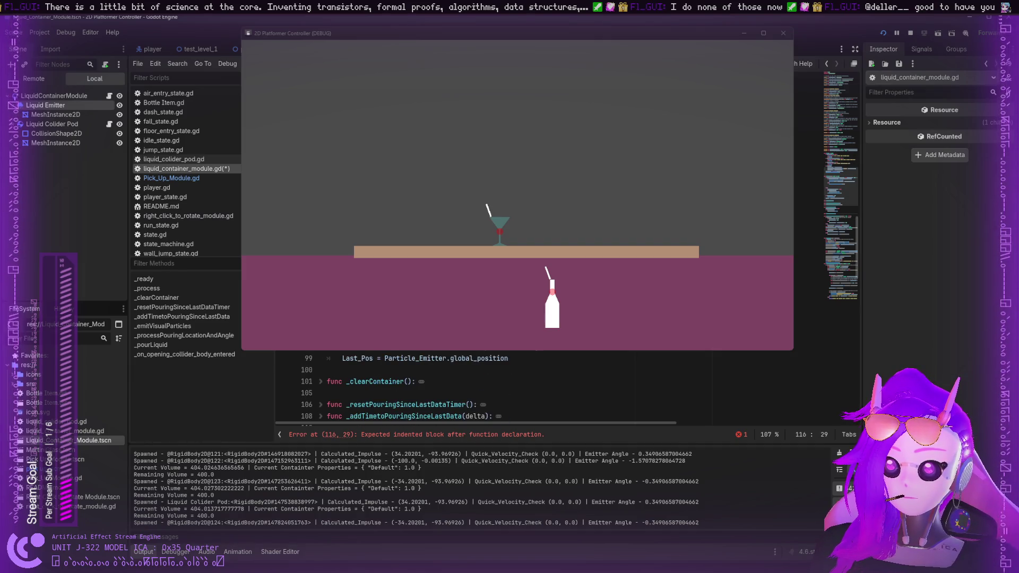
- Fix indentation around lines 92-116 until the parser errors clear
{"action": "left_click", "coordinate": [808, 276]}
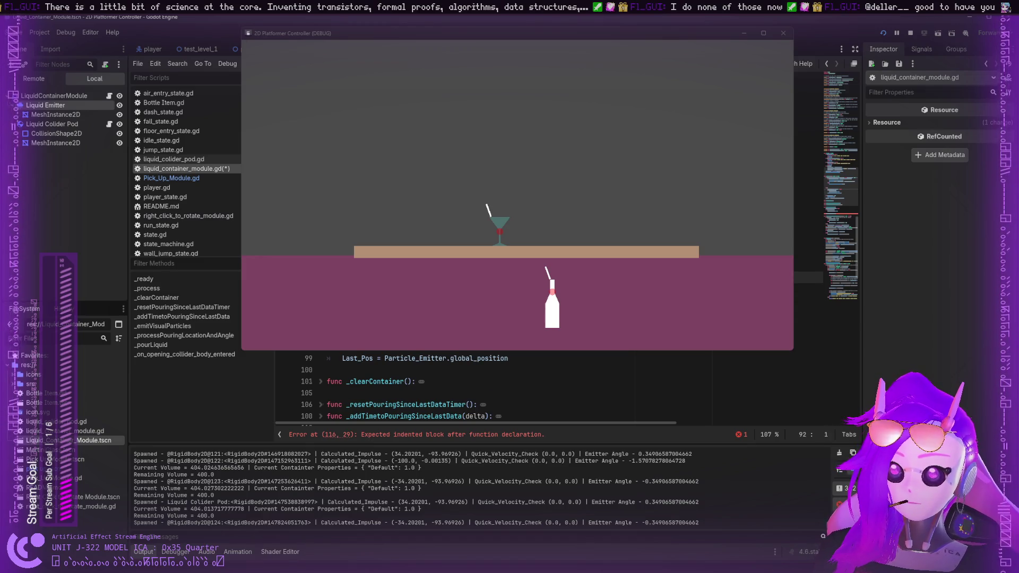
{"action": "scroll", "coordinate": [808, 265], "scroll_direction": "down", "scroll_amount": 9}
{"action": "left_click", "coordinate": [807, 232]}
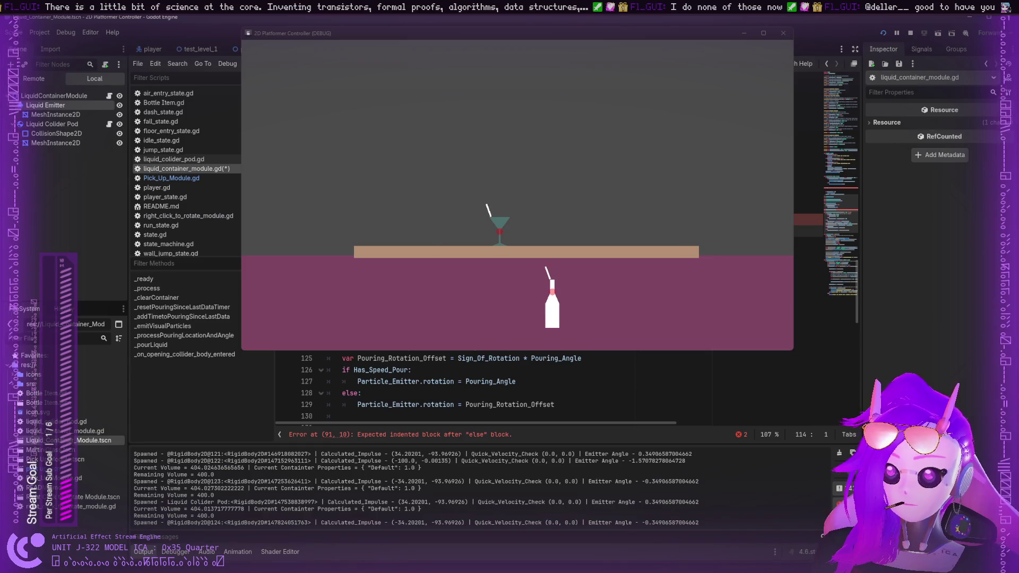
{"action": "key", "text": "ctrl+z"}
{"action": "key", "text": "ctrl+z"}
{"action": "key", "text": "ctrl+z"}
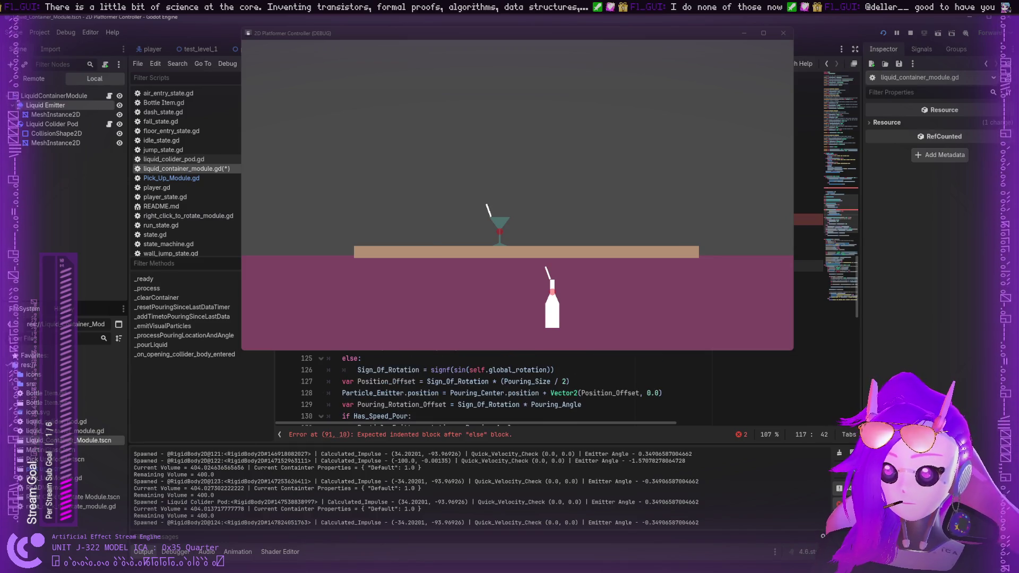
{"action": "left_click", "coordinate": [807, 254]}
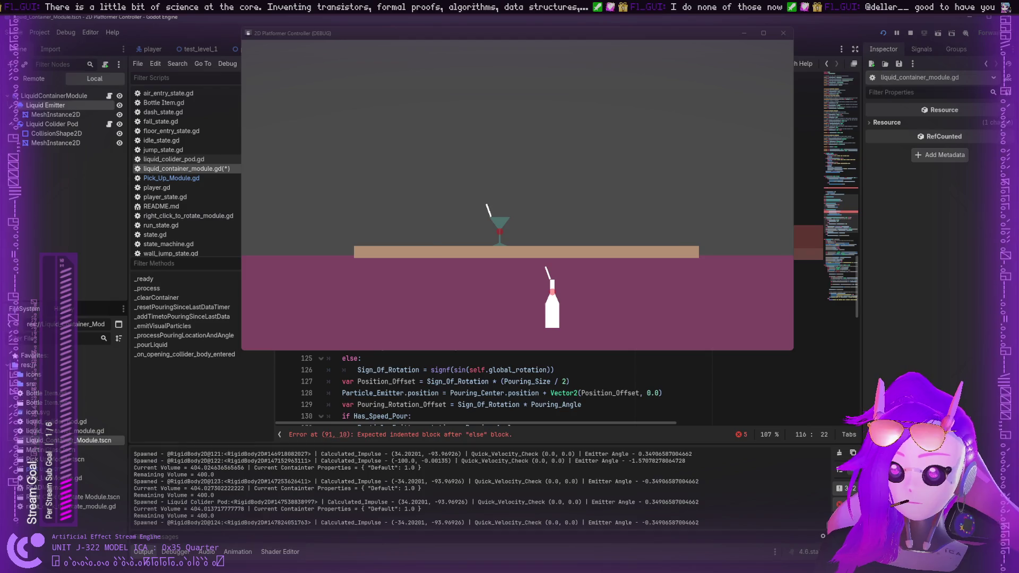
{"action": "left_click", "coordinate": [808, 266]}
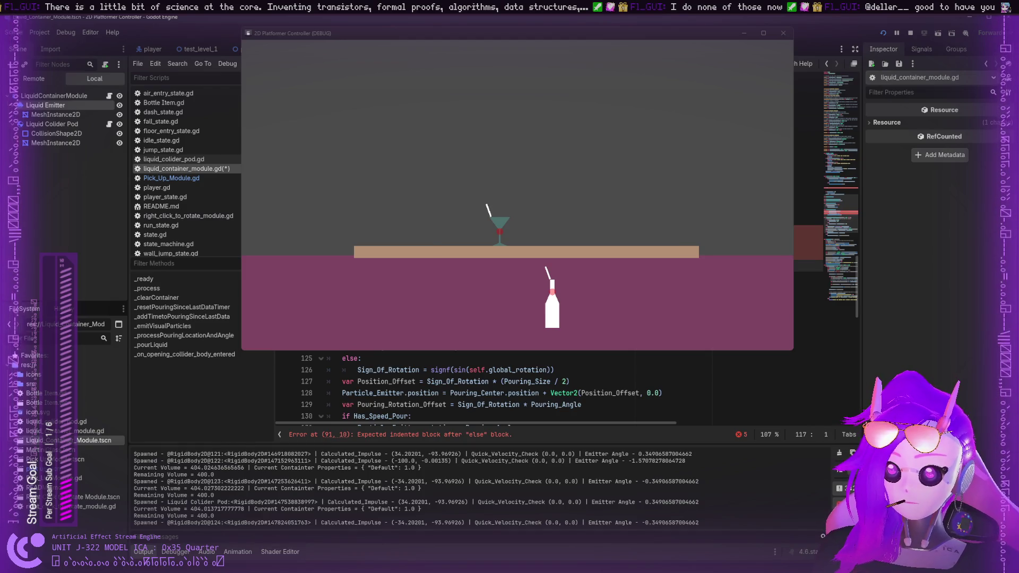
{"action": "scroll", "coordinate": [478, 387], "scroll_direction": "down", "scroll_amount": 5}
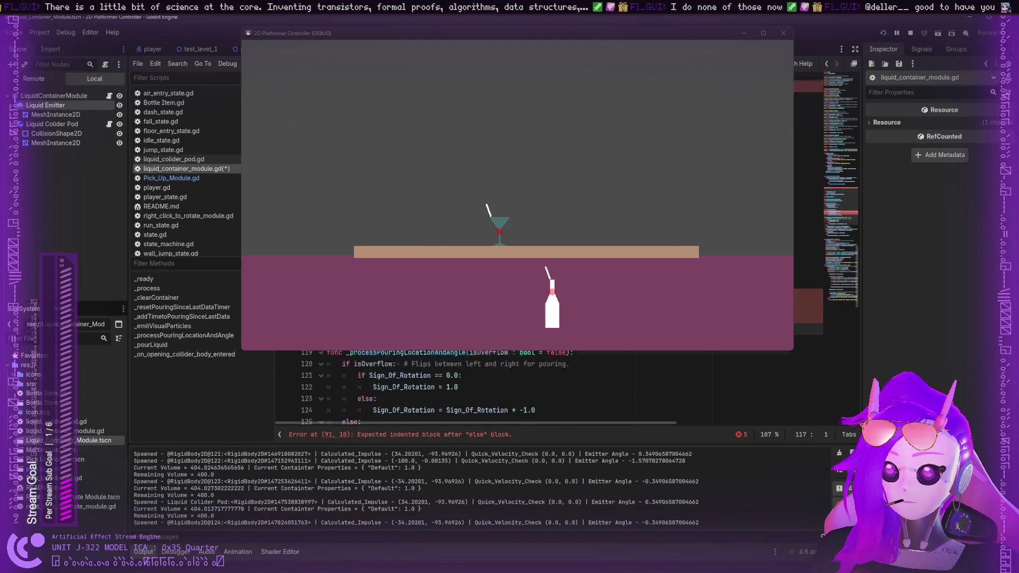
{"action": "scroll", "coordinate": [477, 387], "scroll_direction": "up", "scroll_amount": 5}
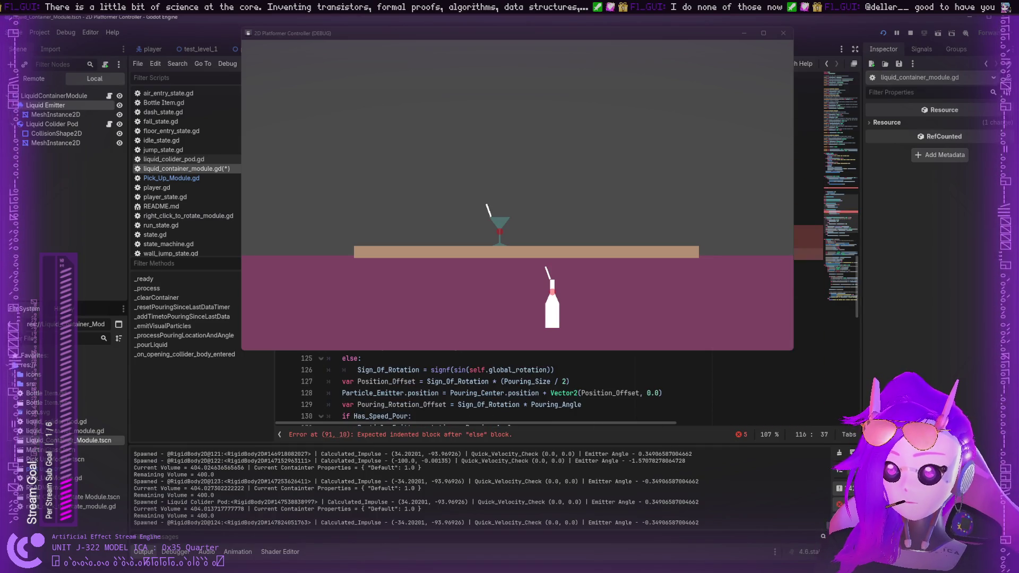
{"action": "left_click", "coordinate": [807, 231]}
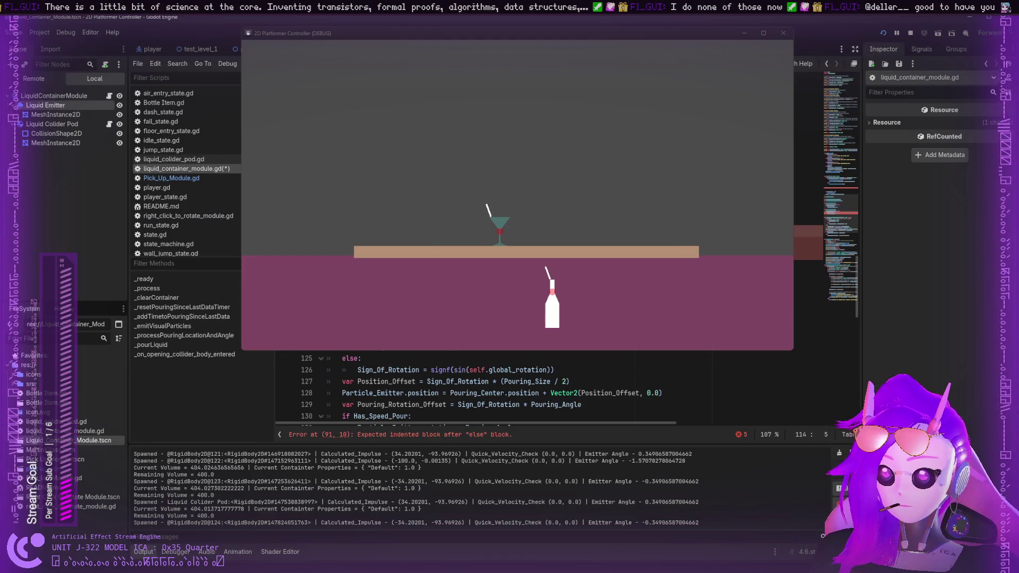
{"action": "scroll", "coordinate": [530, 387], "scroll_direction": "up", "scroll_amount": 5}
{"action": "scroll", "coordinate": [477, 387], "scroll_direction": "up", "scroll_amount": 1}
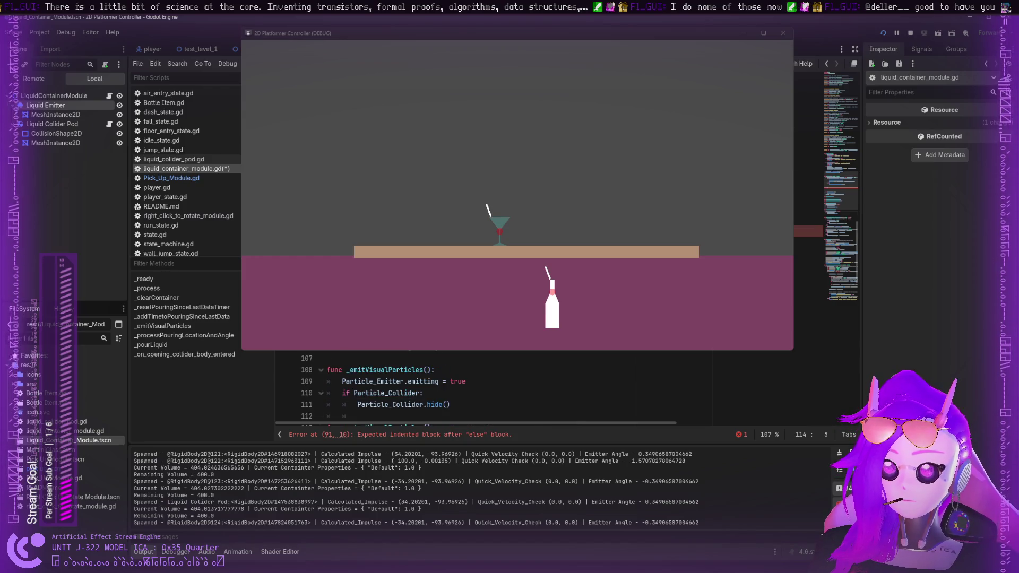
{"action": "left_click", "coordinate": [808, 277]}
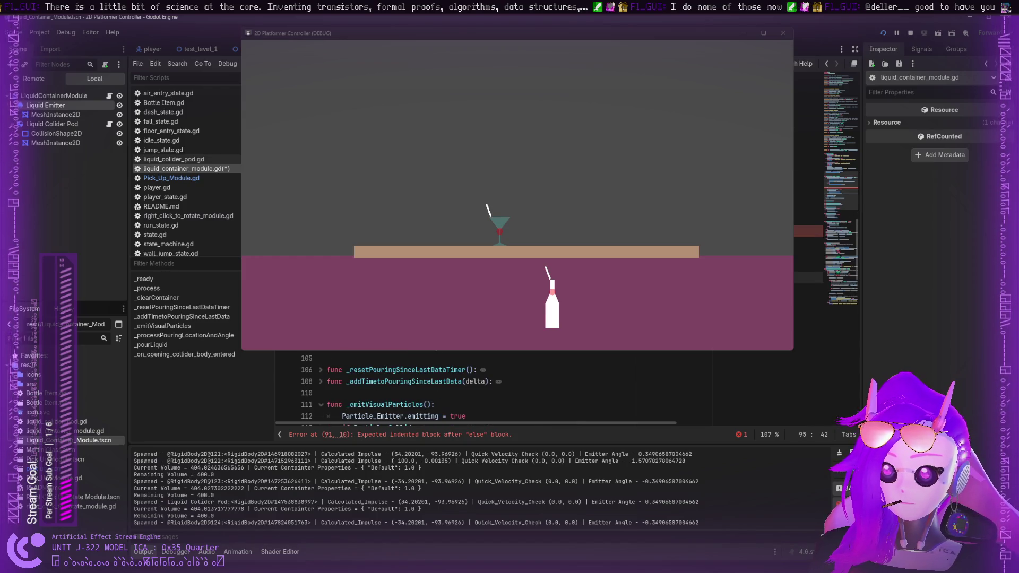
{"action": "left_click", "coordinate": [807, 243]}
{"action": "key", "text": "ctrl+shift+k"}
{"action": "key", "text": "ctrl+shift+k"}
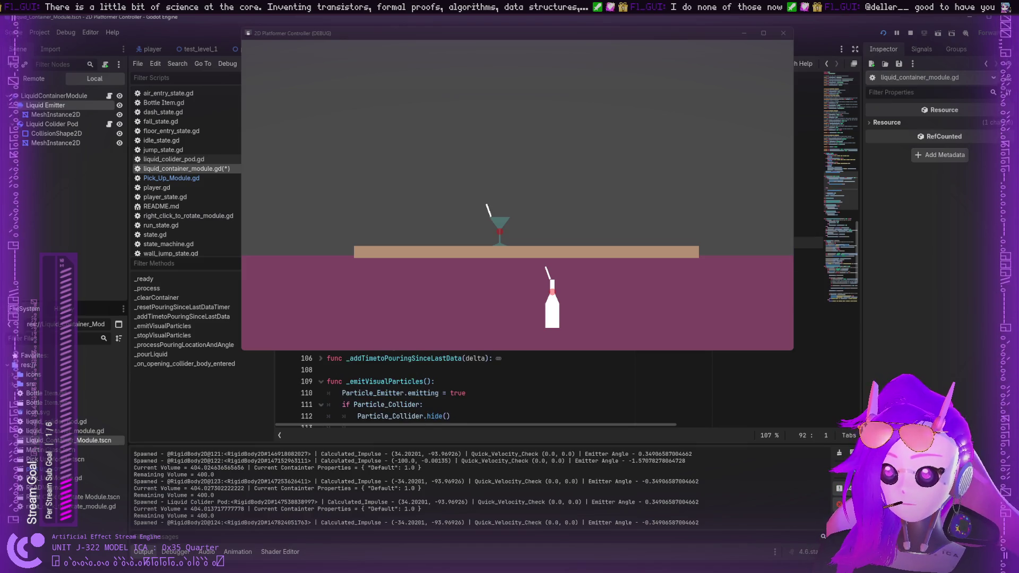
- Delete the stray blank lines above _emitVisualParticles
{"action": "key", "text": "Up"}
{"action": "key", "text": "Up"}
{"action": "key", "text": "Up"}
{"action": "key", "text": "ctrl+shift+k"}
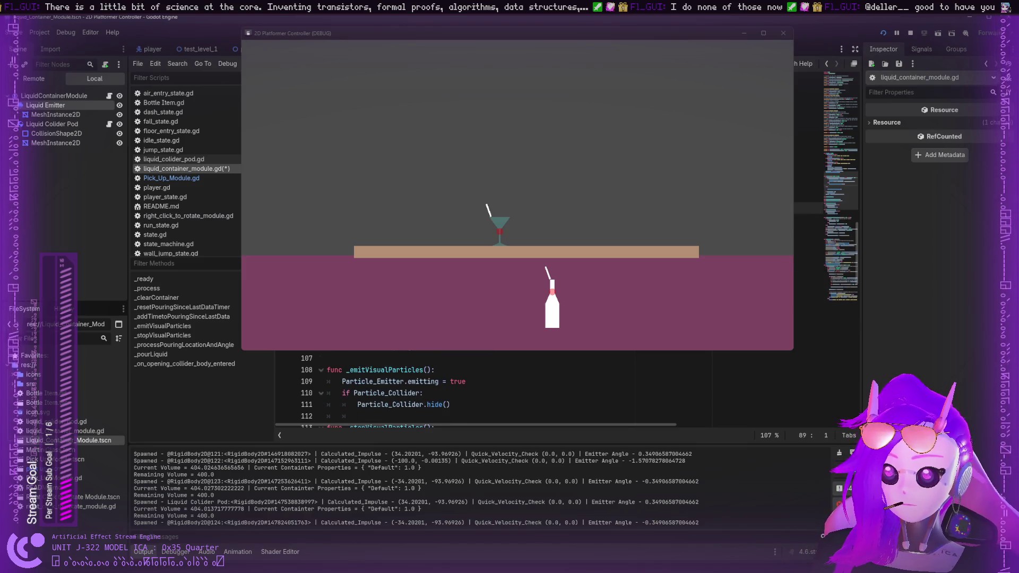
{"action": "scroll", "coordinate": [477, 392], "scroll_direction": "down", "scroll_amount": 3}
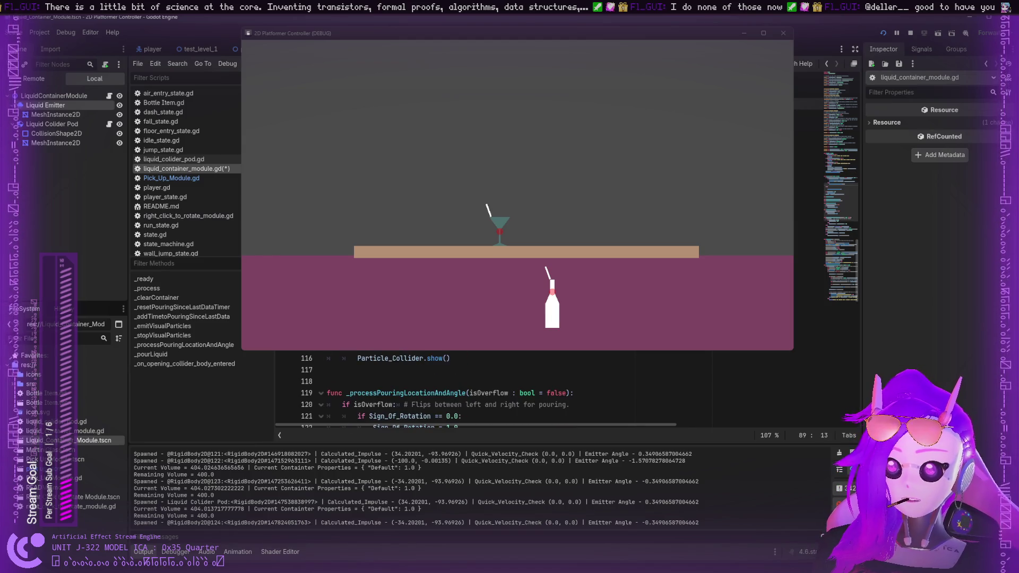
{"action": "scroll", "coordinate": [477, 393], "scroll_direction": "down", "scroll_amount": 3}
{"action": "scroll", "coordinate": [477, 392], "scroll_direction": "up", "scroll_amount": 3}
- Review the pouring position, offset and overflow left-right flip code
{"action": "left_click", "coordinate": [451, 266]}
{"action": "scroll", "coordinate": [478, 393], "scroll_direction": "down", "scroll_amount": 2}
{"action": "left_click", "coordinate": [478, 266]}
{"action": "scroll", "coordinate": [478, 393], "scroll_direction": "up", "scroll_amount": 1}
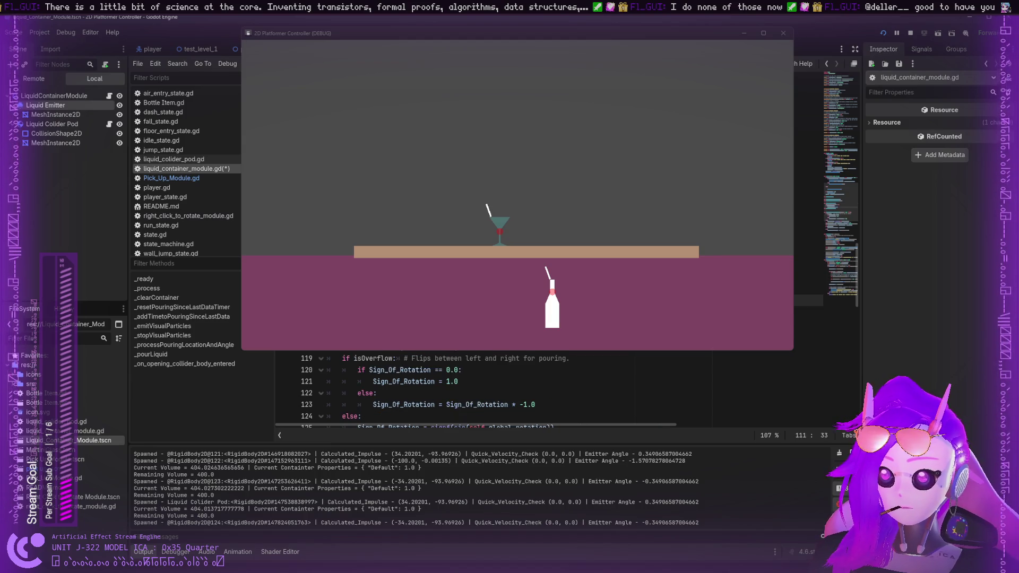
{"action": "left_click", "coordinate": [478, 266]}
{"action": "scroll", "coordinate": [478, 392], "scroll_direction": "down", "scroll_amount": 1}
{"action": "left_click", "coordinate": [478, 278]}
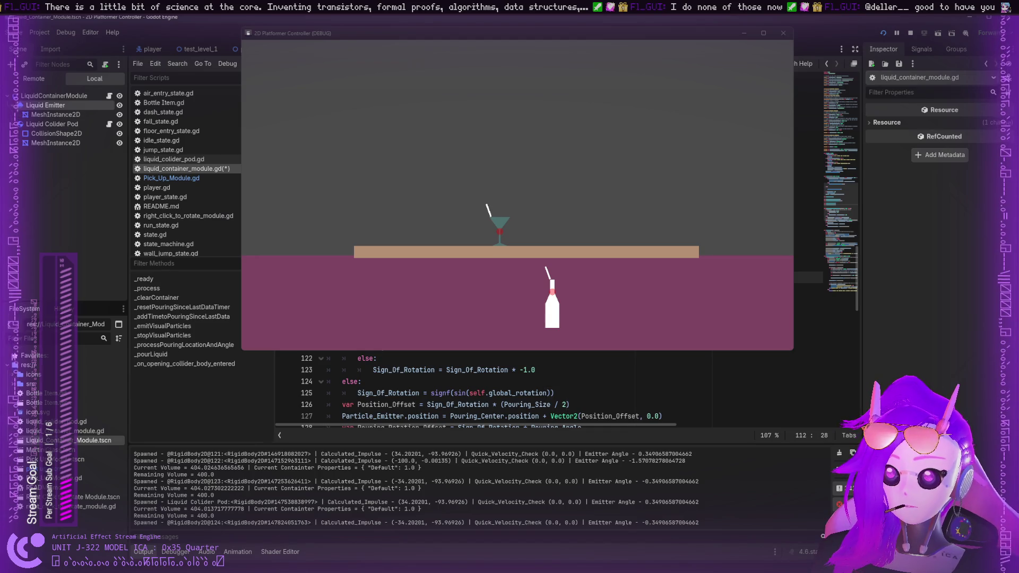
{"action": "left_click", "coordinate": [478, 266]}
{"action": "scroll", "coordinate": [477, 392], "scroll_direction": "up", "scroll_amount": 10}
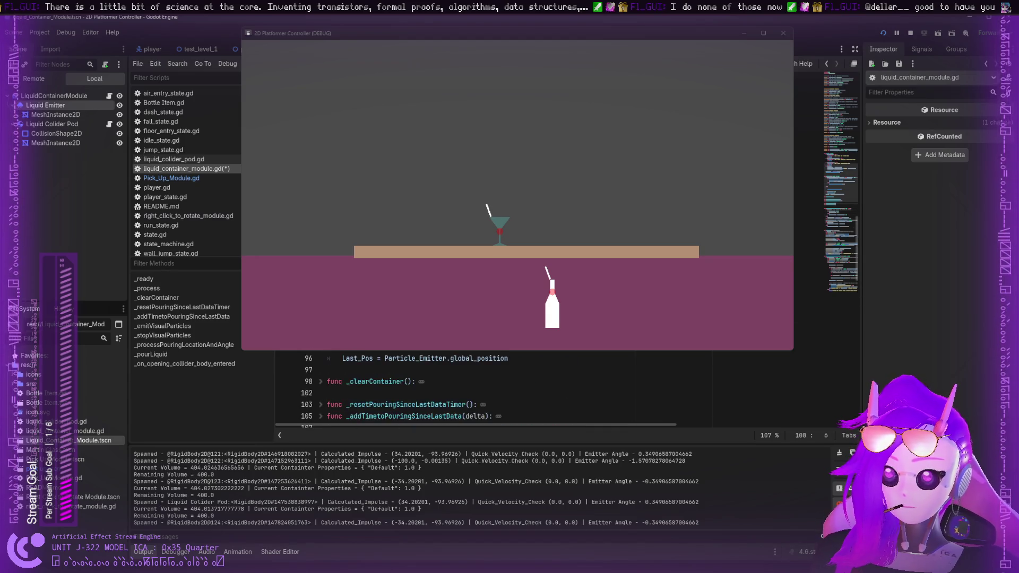
{"action": "scroll", "coordinate": [478, 392], "scroll_direction": "down", "scroll_amount": 5}
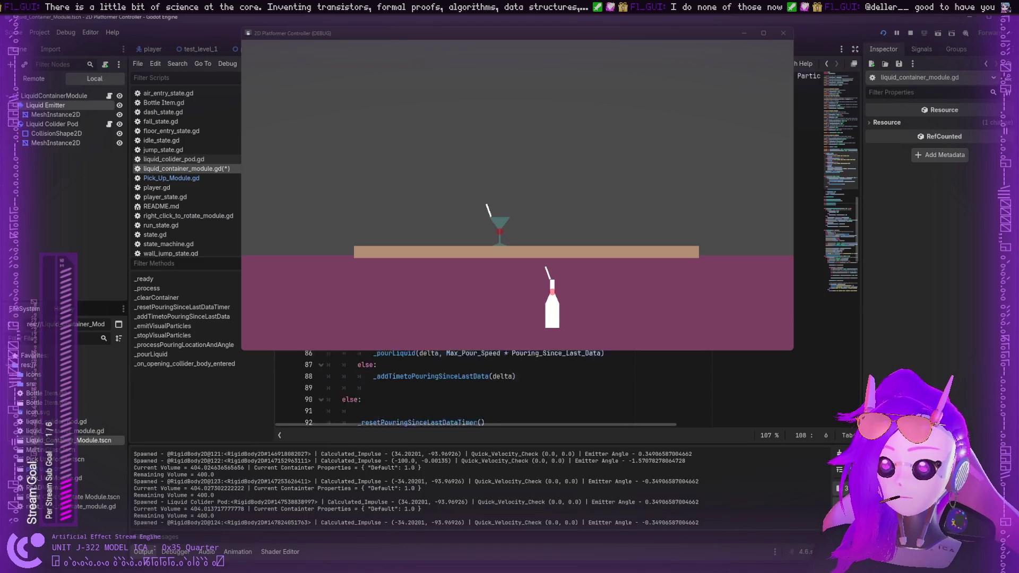
- Check the _stopVisualParticles function and the lines above the particle functions
{"action": "left_click", "coordinate": [807, 231]}
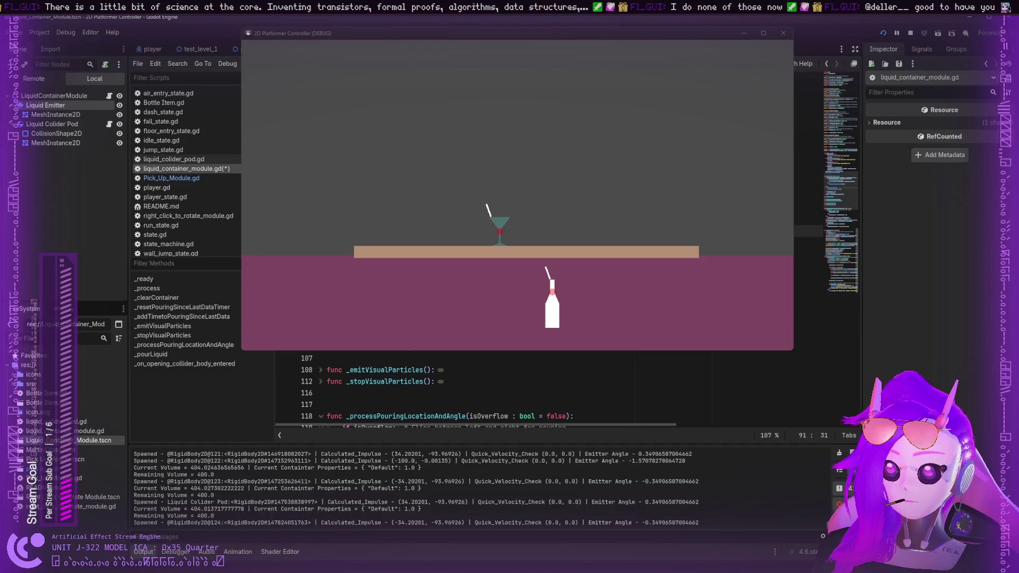
{"action": "left_click", "coordinate": [807, 207]}
{"action": "left_click_drag", "start_coordinate": [428, 384], "coordinate": [346, 382]}
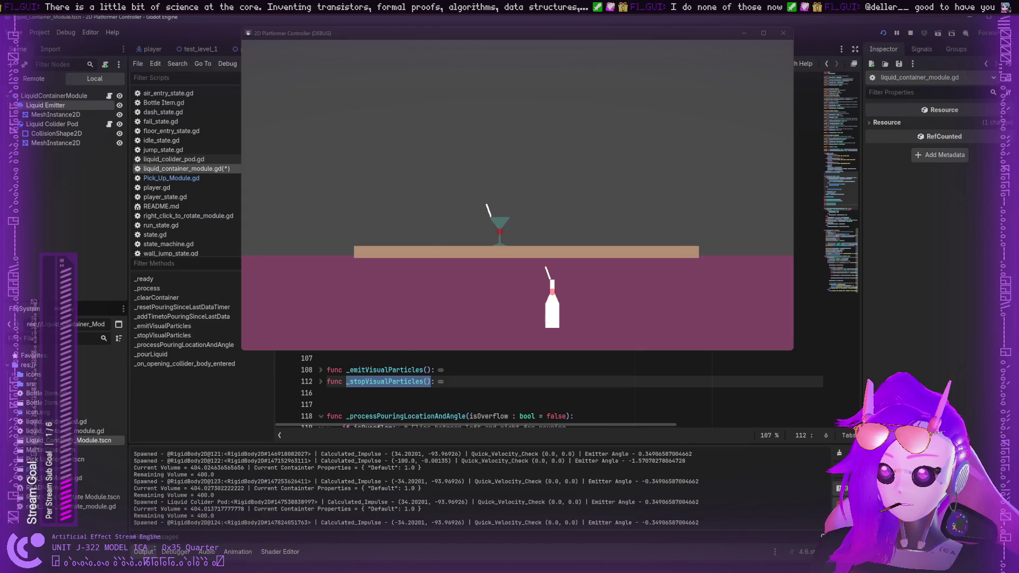
{"action": "left_click", "coordinate": [807, 231]}
{"action": "left_click", "coordinate": [808, 207]}
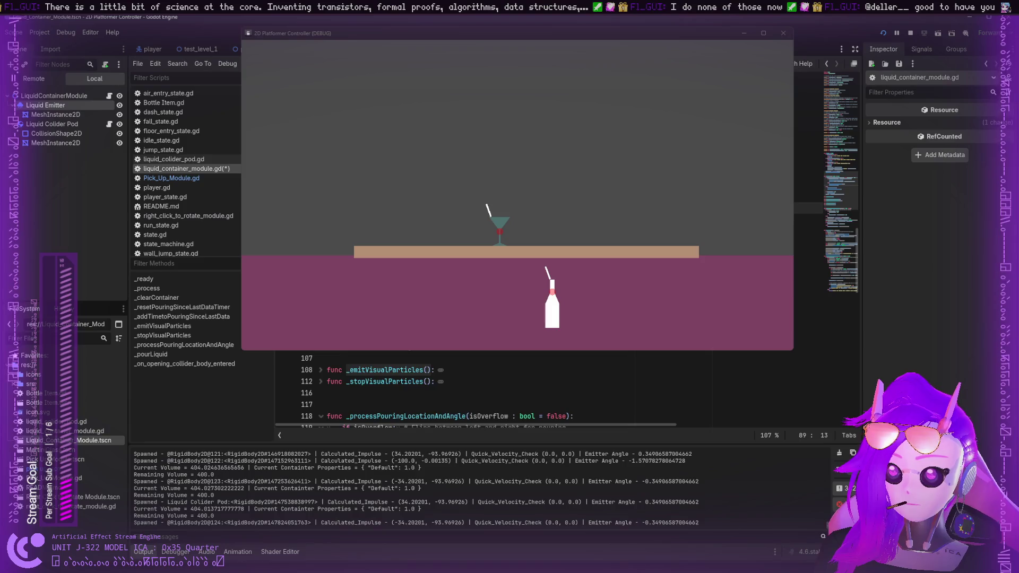
{"action": "scroll", "coordinate": [478, 393], "scroll_direction": "down", "scroll_amount": 10}
{"action": "scroll", "coordinate": [530, 392], "scroll_direction": "down", "scroll_amount": 4}
{"action": "scroll", "coordinate": [531, 393], "scroll_direction": "down", "scroll_amount": 2}
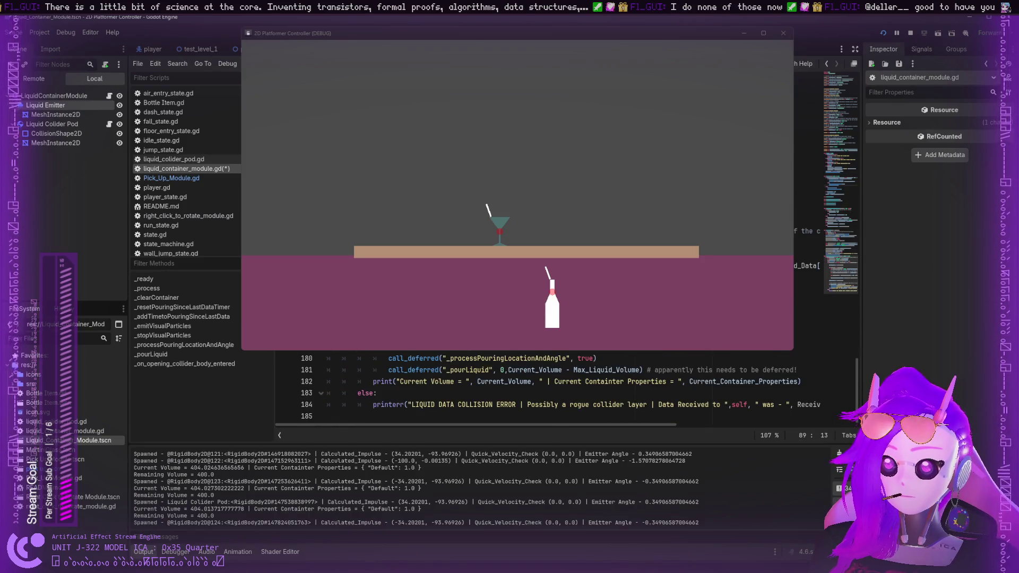
{"action": "left_click", "coordinate": [538, 352]}
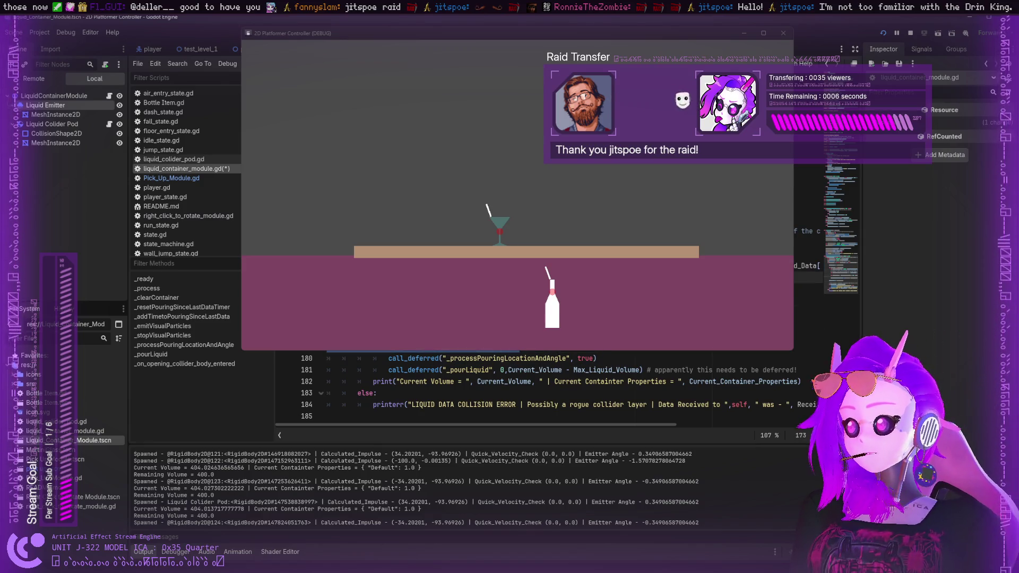
{"action": "left_click", "coordinate": [750, 125]}
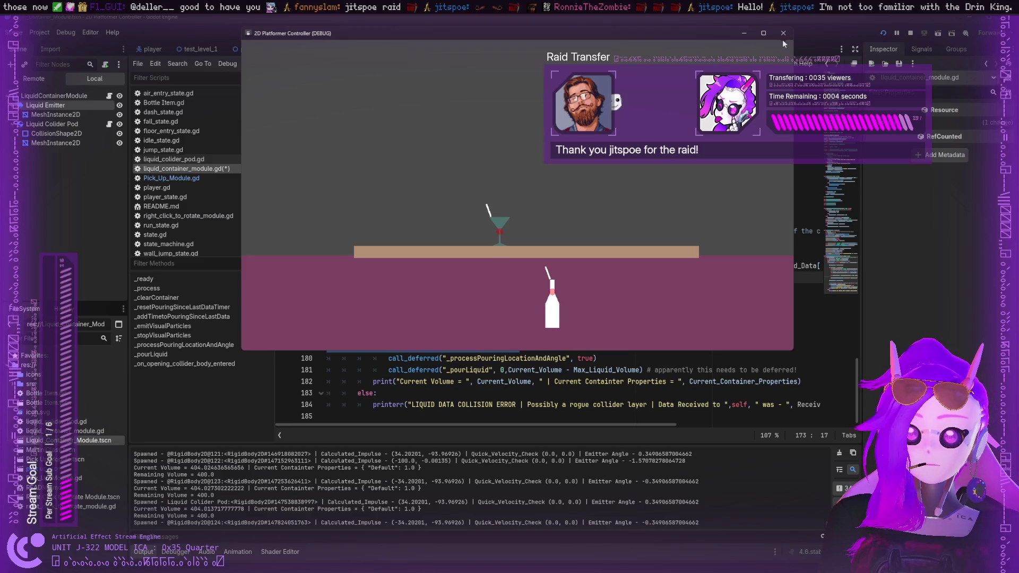
- Stop the game with F8 and examine the liquid-received block up to the overflow branch
{"action": "key", "text": "F8"}
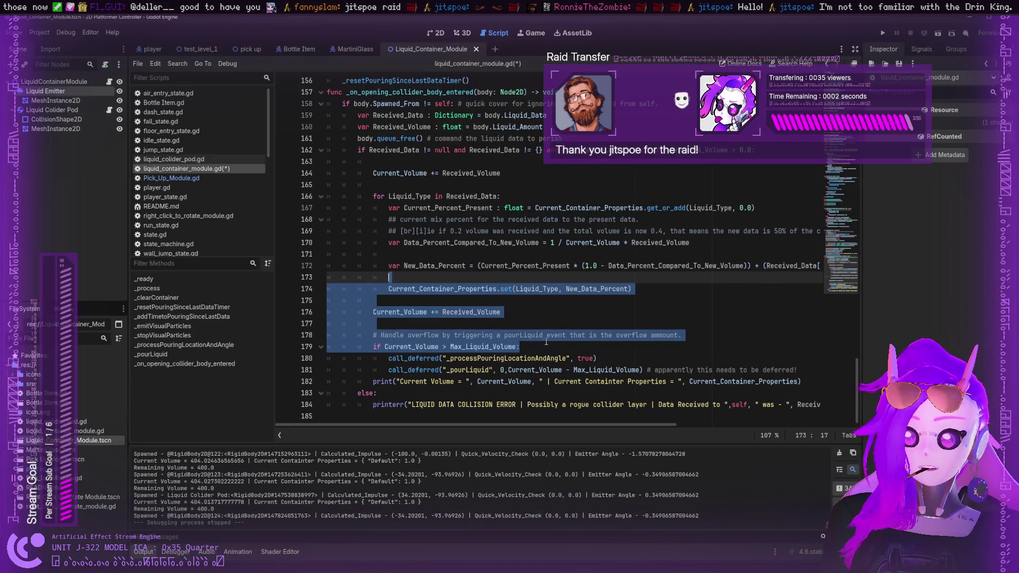
{"action": "left_click", "coordinate": [597, 358]}
{"action": "left_click", "coordinate": [476, 150], "text": "shift"}
{"action": "mouse_move", "coordinate": [597, 358]}
{"action": "left_mouse_down"}
{"action": "mouse_move", "coordinate": [376, 333]}
{"action": "mouse_move", "coordinate": [390, 274]}
{"action": "left_mouse_up"}
{"action": "mouse_move", "coordinate": [493, 298]}
{"action": "left_mouse_down"}
{"action": "mouse_move", "coordinate": [472, 276]}
{"action": "mouse_move", "coordinate": [472, 207]}
{"action": "mouse_move", "coordinate": [473, 276]}
{"action": "mouse_move", "coordinate": [456, 197]}
{"action": "left_mouse_up"}
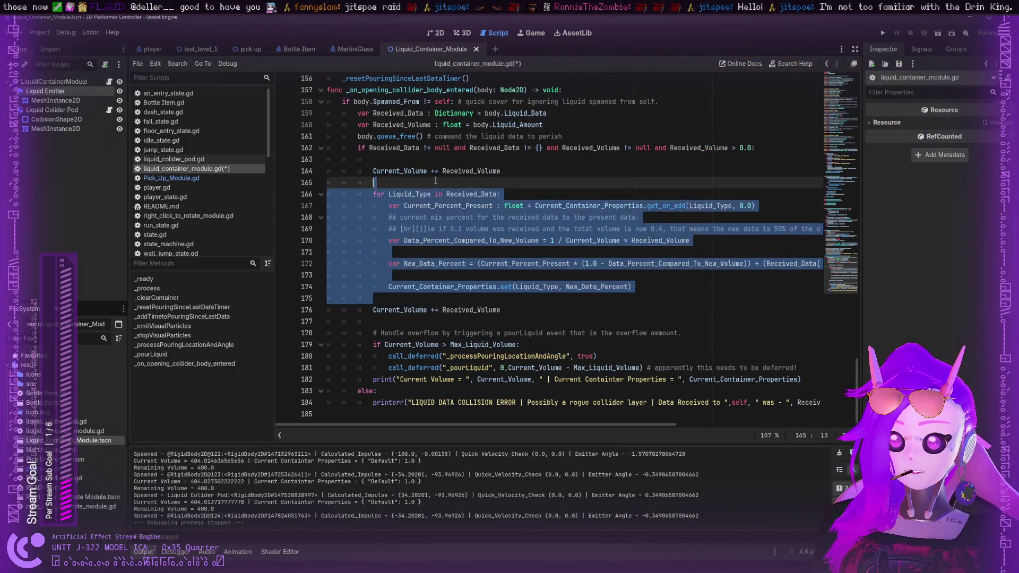
{"action": "left_click", "coordinate": [451, 183]}
- Add an _emitVisualParticles() call inside the overflow branch
{"action": "left_click", "coordinate": [568, 350]}
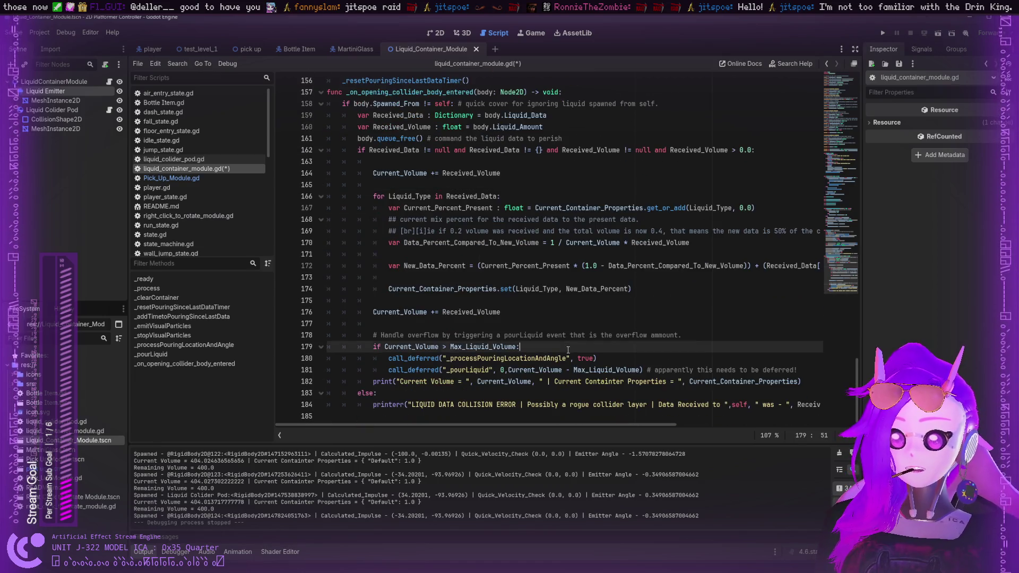
{"action": "key", "text": "Return"}
{"action": "type", "text": "_emitVisualParticles()"}
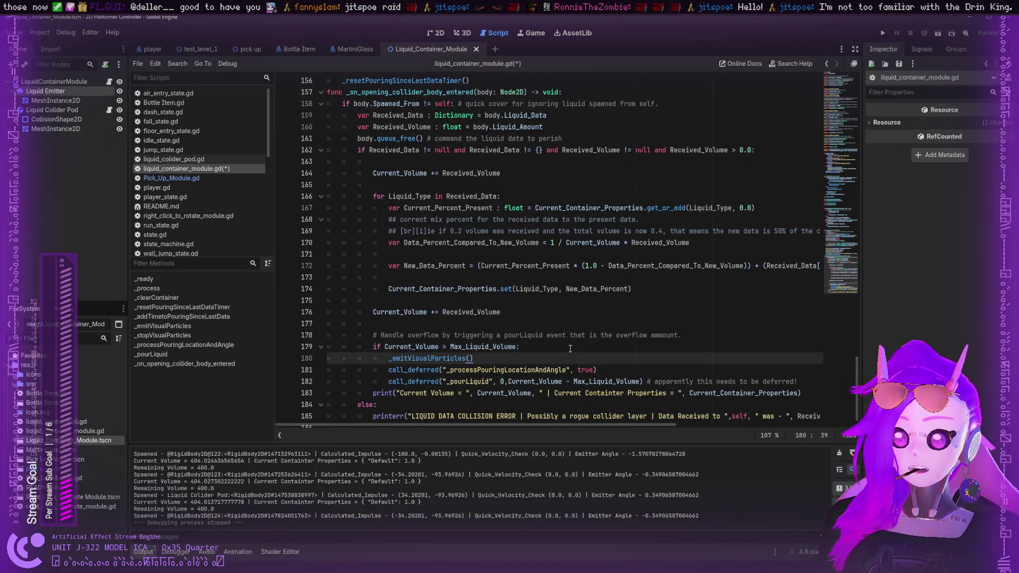
{"action": "mouse_move", "coordinate": [474, 359]}
{"action": "left_mouse_down"}
{"action": "mouse_move", "coordinate": [358, 359]}
{"action": "mouse_move", "coordinate": [386, 360]}
{"action": "left_mouse_up"}
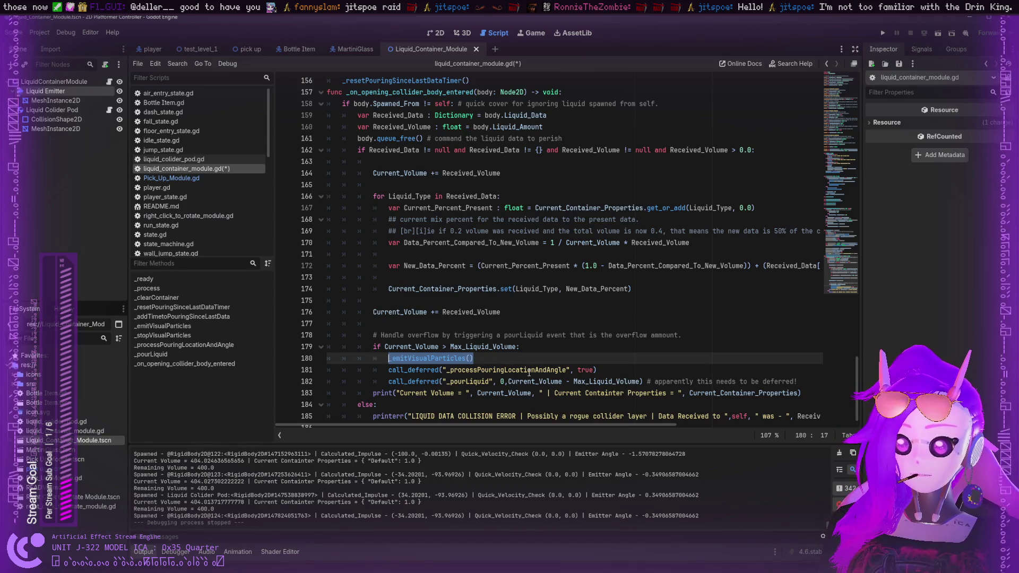
{"action": "left_click", "coordinate": [389, 359]}
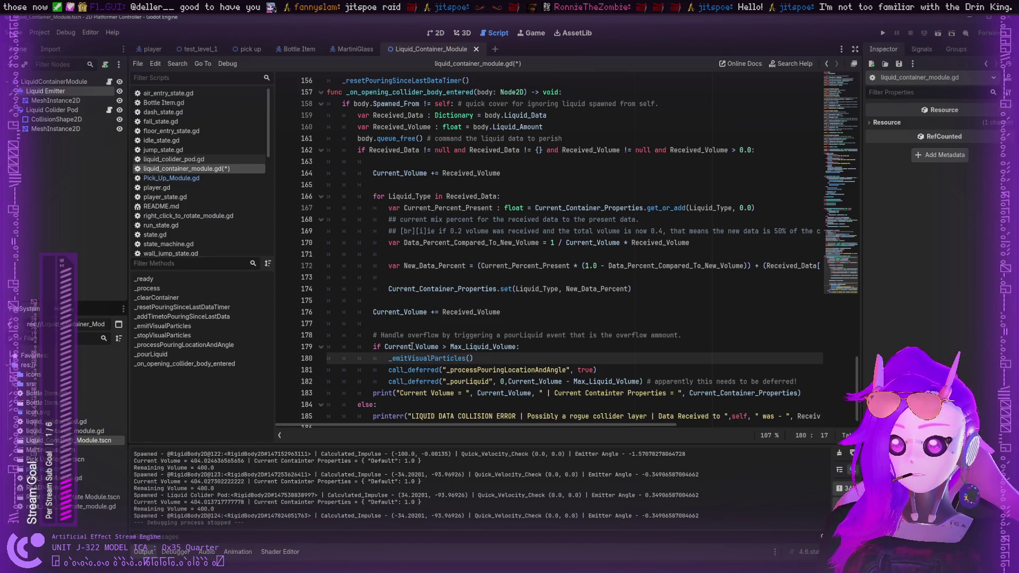
- Change it to call_deferred("_emitVisualParticles") and save the script
{"action": "type", "text": "call_"}
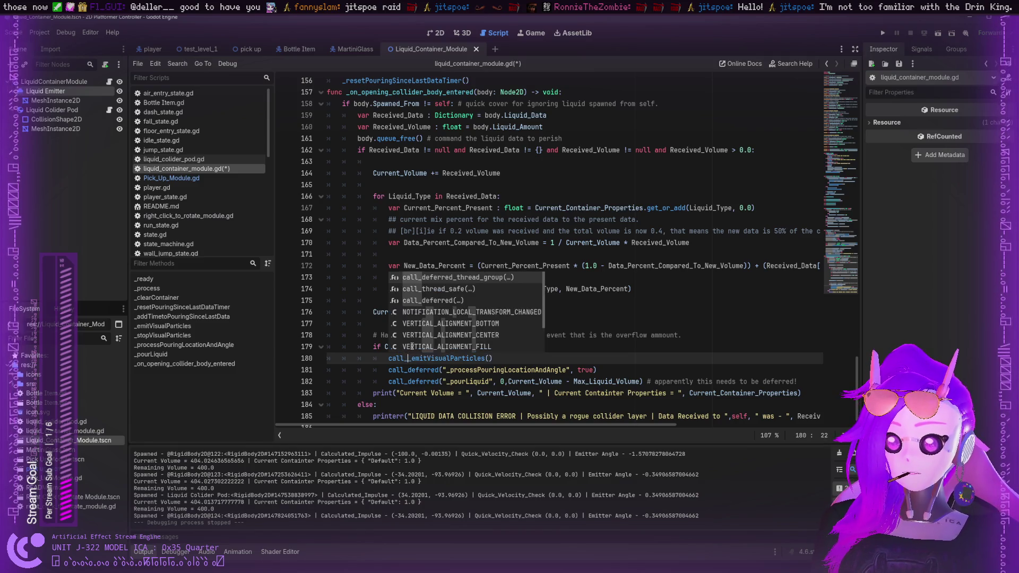
{"action": "type", "text": "deffe"}
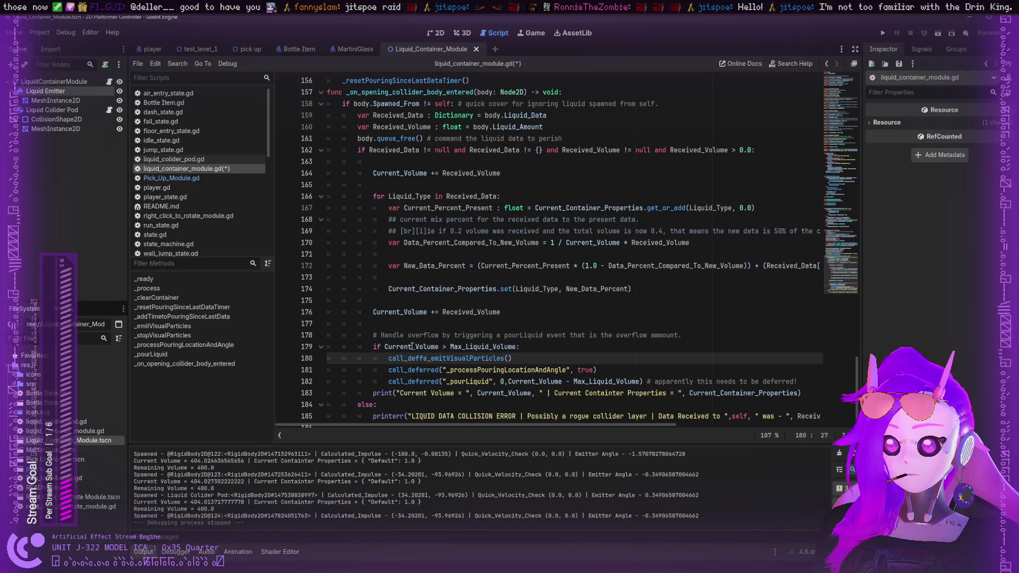
{"action": "key", "text": "BackSpace"}
{"action": "key", "text": "BackSpace"}
{"action": "type", "text": "erred(\""}
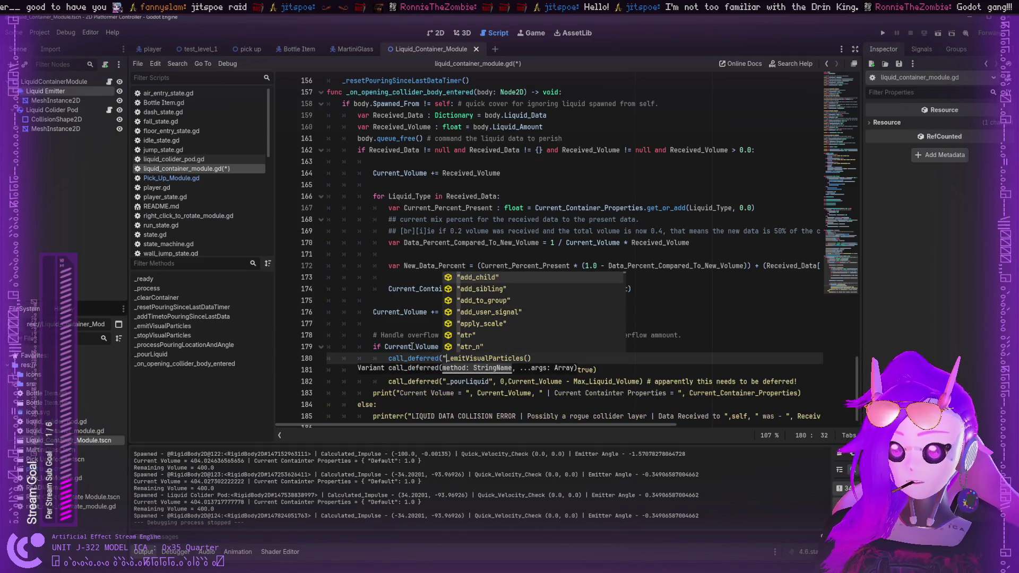
{"action": "key", "text": "End"}
{"action": "key", "text": "Left"}
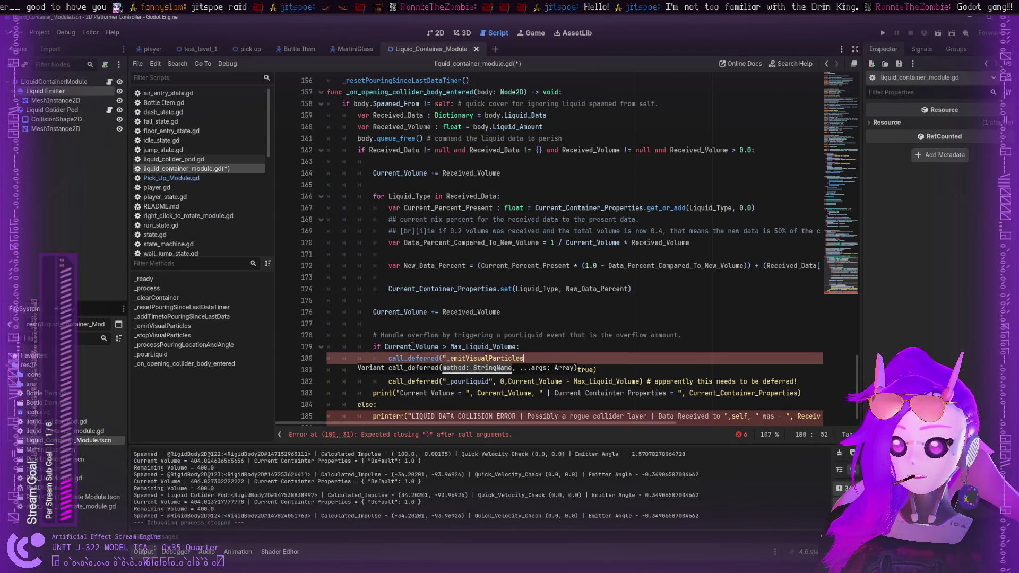
{"action": "type", "text": "\")"}
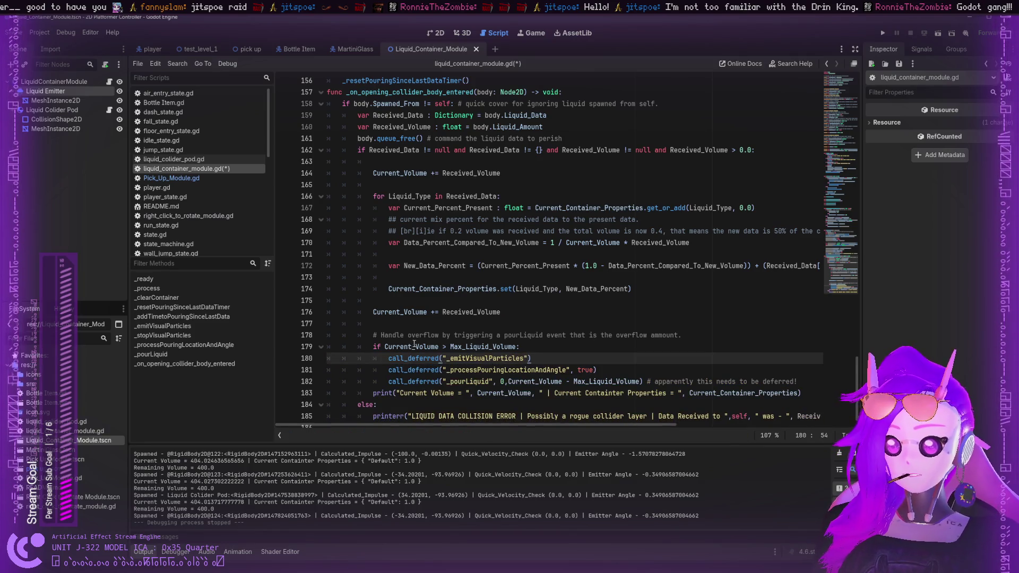
{"action": "double_click", "coordinate": [417, 359]}
{"action": "key", "text": "ctrl+s"}
- Relaunch the project to test the overflow
{"action": "scroll", "coordinate": [703, 270], "scroll_direction": "up", "scroll_amount": 10}
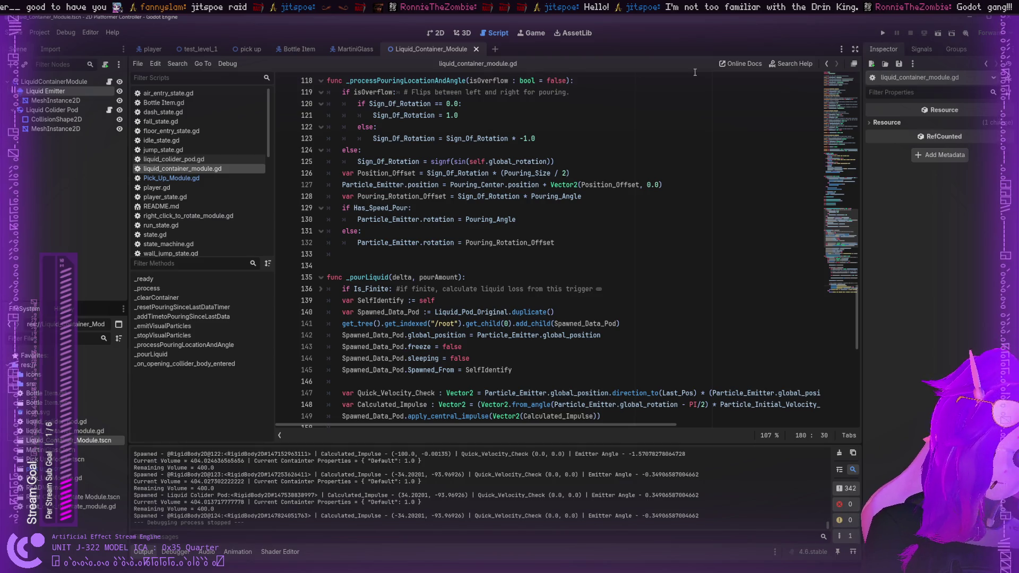
{"action": "scroll", "coordinate": [732, 117], "scroll_direction": "down", "scroll_amount": 10}
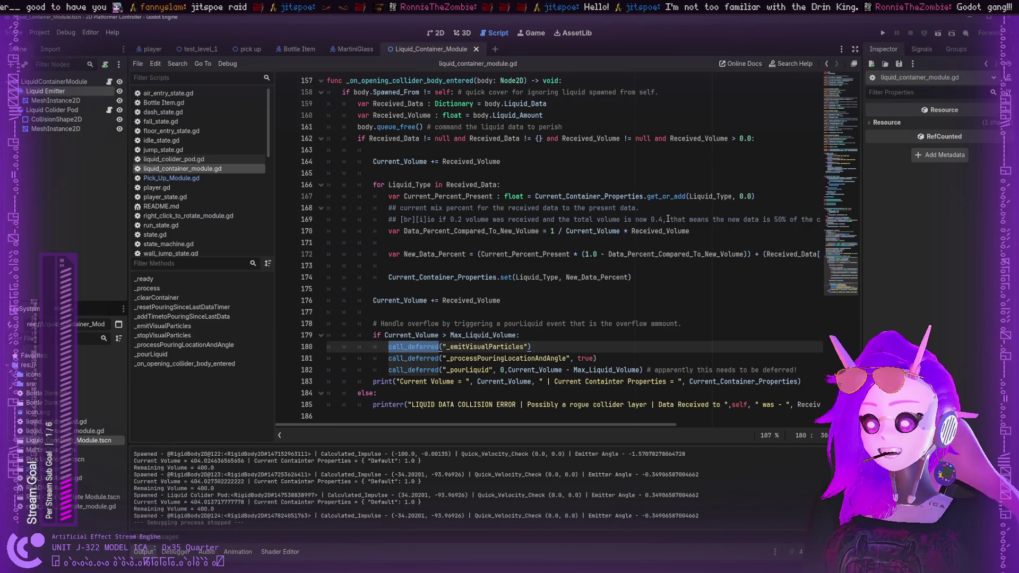
{"action": "scroll", "coordinate": [610, 265], "scroll_direction": "up", "scroll_amount": 1}
{"action": "scroll", "coordinate": [573, 319], "scroll_direction": "down", "scroll_amount": 1}
{"action": "left_click", "coordinate": [537, 345]}
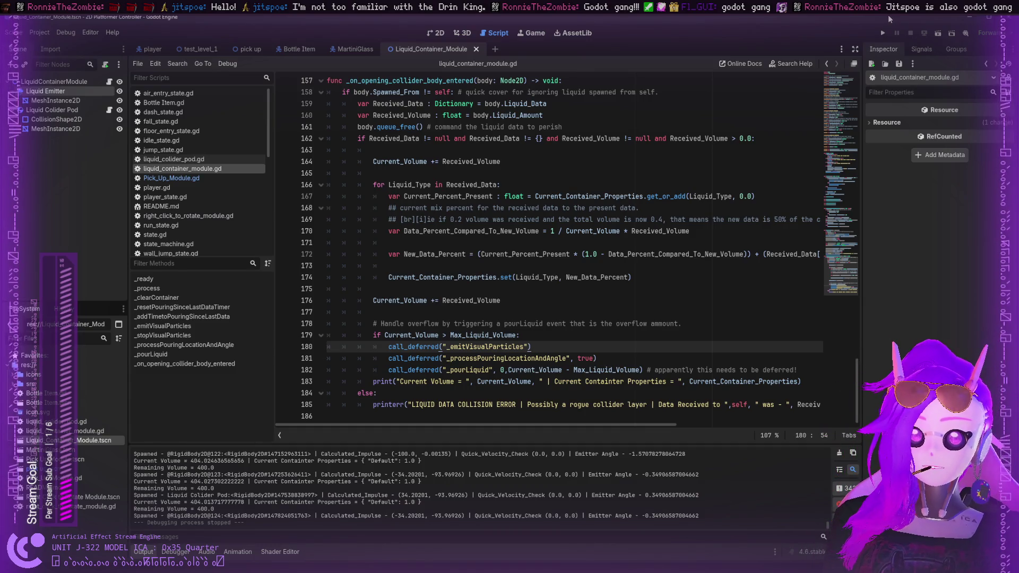
{"action": "left_click", "coordinate": [884, 34]}
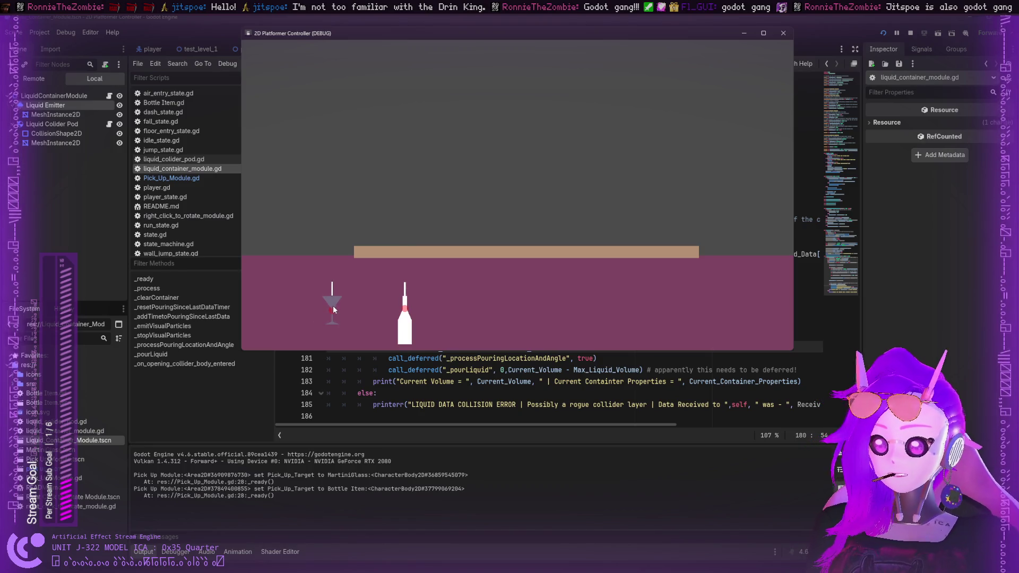
- Place the martini glass on the table, pour the bottle into it, and tip the glass
{"action": "left_click_drag", "start_coordinate": [395, 336], "coordinate": [406, 208]}
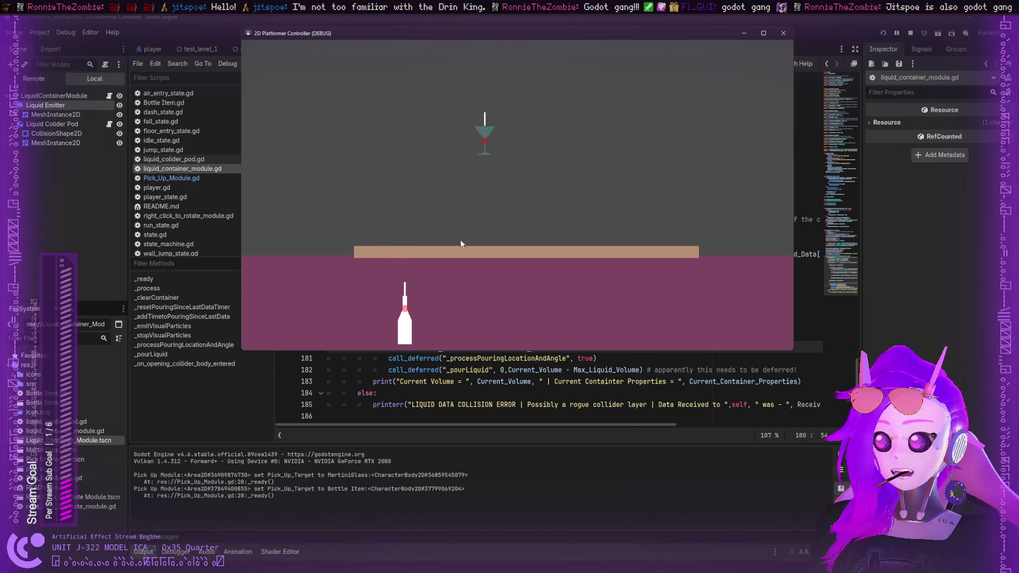
{"action": "mouse_move", "coordinate": [422, 312]}
{"action": "left_mouse_down"}
{"action": "mouse_move", "coordinate": [552, 175]}
{"action": "mouse_move", "coordinate": [529, 169]}
{"action": "mouse_move", "coordinate": [534, 180]}
{"action": "left_mouse_up"}
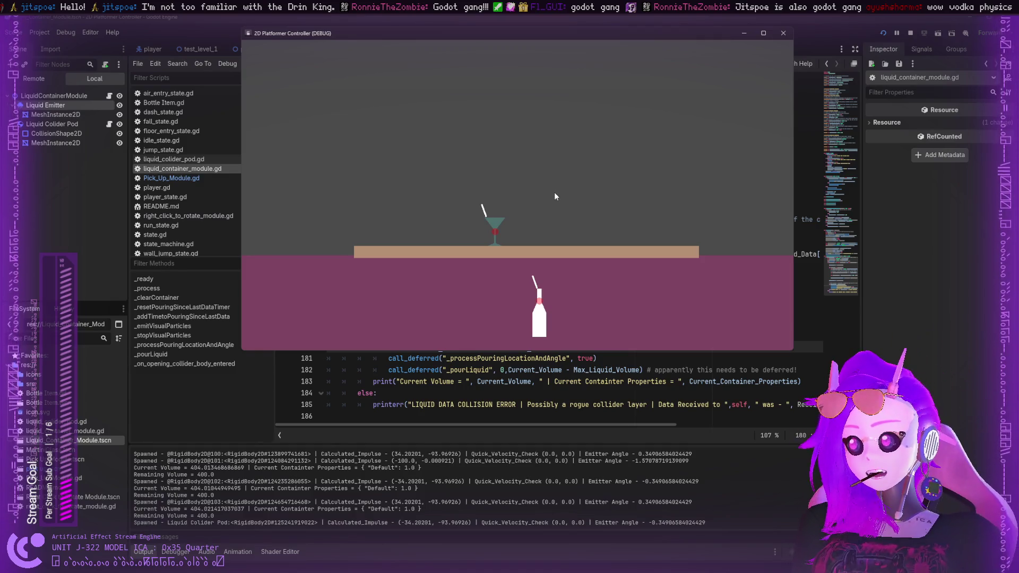
{"action": "mouse_move", "coordinate": [539, 300]}
{"action": "left_mouse_down"}
{"action": "mouse_move", "coordinate": [552, 131]}
{"action": "mouse_move", "coordinate": [534, 135]}
{"action": "mouse_move", "coordinate": [559, 159]}
{"action": "left_mouse_up"}
{"action": "mouse_move", "coordinate": [492, 232]}
{"action": "left_mouse_down"}
{"action": "mouse_move", "coordinate": [438, 185]}
{"action": "mouse_move", "coordinate": [431, 144]}
{"action": "mouse_move", "coordinate": [491, 141]}
{"action": "mouse_move", "coordinate": [407, 184]}
{"action": "mouse_move", "coordinate": [494, 155]}
{"action": "mouse_move", "coordinate": [478, 175]}
{"action": "mouse_move", "coordinate": [522, 175]}
{"action": "left_mouse_up"}
{"action": "mouse_move", "coordinate": [565, 301]}
{"action": "left_mouse_down"}
{"action": "mouse_move", "coordinate": [547, 169]}
{"action": "mouse_move", "coordinate": [555, 178]}
{"action": "left_mouse_up"}
{"action": "mouse_move", "coordinate": [516, 227]}
{"action": "left_mouse_down"}
{"action": "mouse_move", "coordinate": [528, 205]}
{"action": "mouse_move", "coordinate": [476, 179]}
{"action": "mouse_move", "coordinate": [449, 210]}
{"action": "mouse_move", "coordinate": [467, 185]}
{"action": "left_mouse_up"}
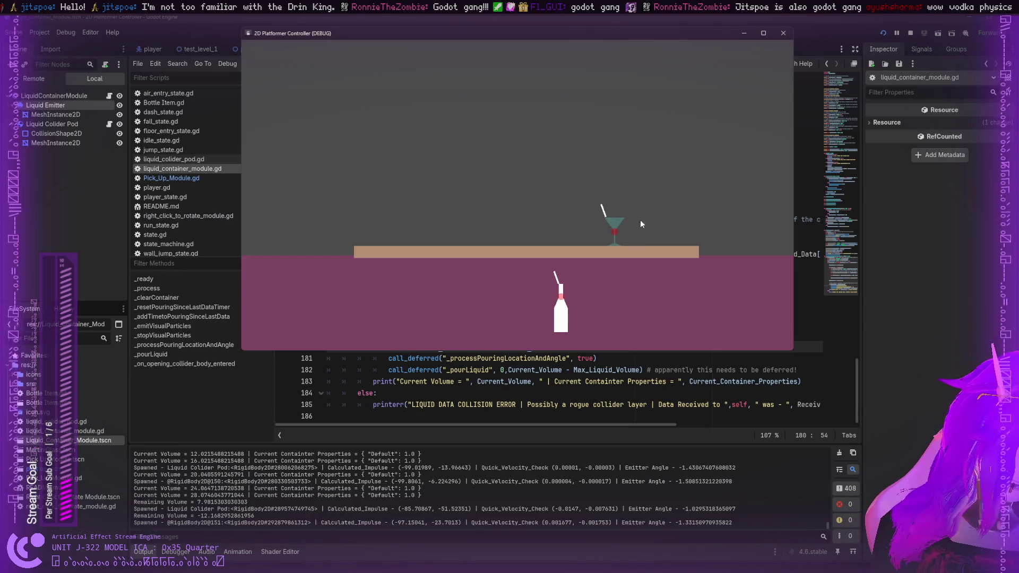
- Move the glass left along the bar and pour the bottle into it twice
{"action": "mouse_move", "coordinate": [614, 225]}
{"action": "left_mouse_down"}
{"action": "mouse_move", "coordinate": [539, 188]}
{"action": "mouse_move", "coordinate": [477, 191]}
{"action": "left_mouse_up"}
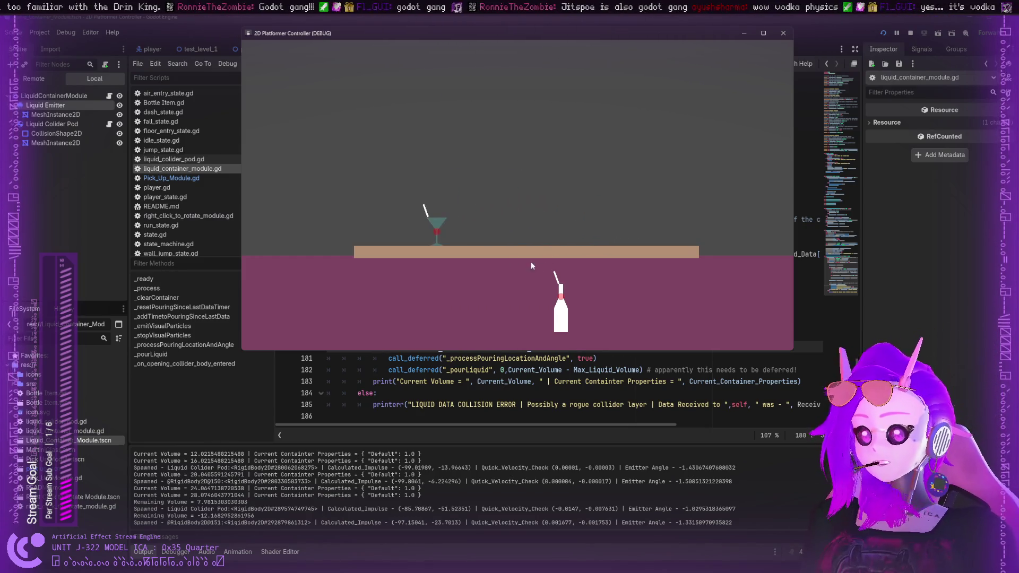
{"action": "left_click_drag", "start_coordinate": [443, 229], "coordinate": [467, 202]}
{"action": "mouse_move", "coordinate": [560, 298]}
{"action": "left_mouse_down"}
{"action": "mouse_move", "coordinate": [536, 178]}
{"action": "mouse_move", "coordinate": [500, 176]}
{"action": "mouse_move", "coordinate": [510, 191]}
{"action": "left_mouse_up"}
{"action": "mouse_move", "coordinate": [513, 316]}
{"action": "left_mouse_down"}
{"action": "mouse_move", "coordinate": [518, 161]}
{"action": "mouse_move", "coordinate": [484, 154]}
{"action": "mouse_move", "coordinate": [535, 130]}
{"action": "mouse_move", "coordinate": [453, 134]}
{"action": "mouse_move", "coordinate": [475, 170]}
{"action": "mouse_move", "coordinate": [425, 285]}
{"action": "mouse_move", "coordinate": [427, 276]}
{"action": "left_mouse_up"}
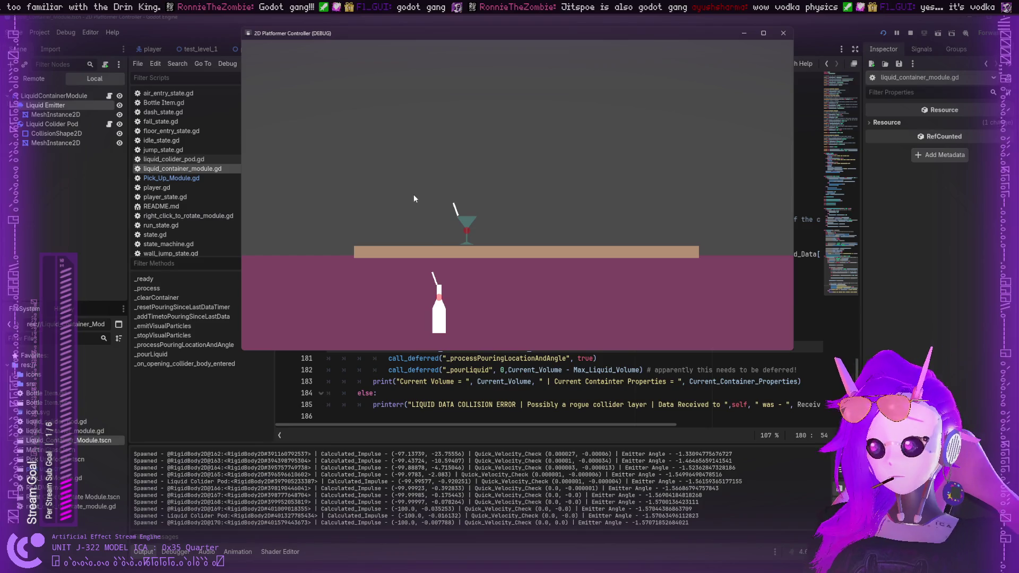
{"action": "mouse_move", "coordinate": [455, 301]}
{"action": "left_mouse_down"}
{"action": "mouse_move", "coordinate": [472, 143]}
{"action": "mouse_move", "coordinate": [467, 159]}
{"action": "mouse_move", "coordinate": [469, 151]}
{"action": "mouse_move", "coordinate": [478, 165]}
{"action": "left_mouse_up"}
{"action": "mouse_move", "coordinate": [467, 227]}
{"action": "left_mouse_down"}
{"action": "mouse_move", "coordinate": [488, 100]}
{"action": "mouse_move", "coordinate": [433, 103]}
{"action": "mouse_move", "coordinate": [353, 167]}
{"action": "mouse_move", "coordinate": [334, 301]}
{"action": "mouse_move", "coordinate": [775, 183]}
{"action": "mouse_move", "coordinate": [740, 291]}
{"action": "mouse_move", "coordinate": [271, 201]}
{"action": "mouse_move", "coordinate": [486, 189]}
{"action": "mouse_move", "coordinate": [512, 142]}
{"action": "mouse_move", "coordinate": [578, 155]}
{"action": "mouse_move", "coordinate": [496, 189]}
{"action": "left_mouse_up"}
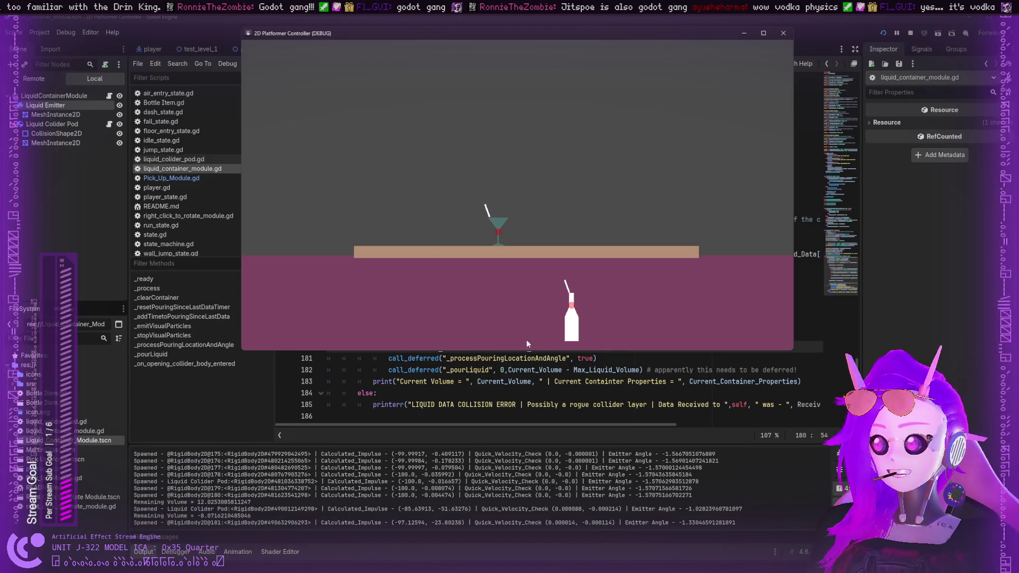
- Fling the bottle, carry the glass to the bar's end, and pour beside it
{"action": "left_click", "coordinate": [503, 225]}
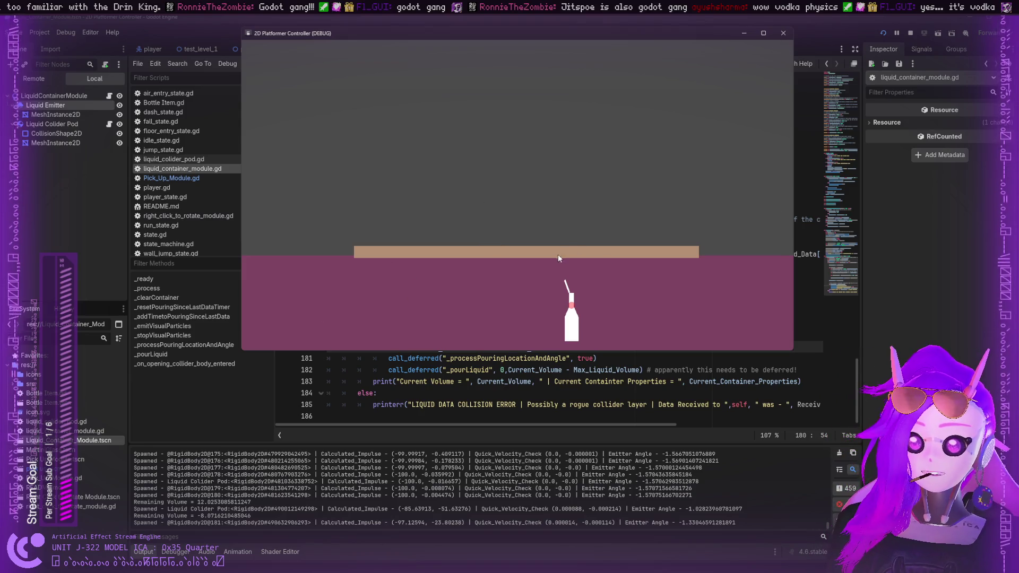
{"action": "mouse_move", "coordinate": [568, 313]}
{"action": "left_mouse_down"}
{"action": "mouse_move", "coordinate": [559, 297]}
{"action": "mouse_move", "coordinate": [602, 159]}
{"action": "mouse_move", "coordinate": [366, 291]}
{"action": "mouse_move", "coordinate": [391, 273]}
{"action": "mouse_move", "coordinate": [322, 301]}
{"action": "mouse_move", "coordinate": [545, 291]}
{"action": "mouse_move", "coordinate": [298, 275]}
{"action": "mouse_move", "coordinate": [308, 305]}
{"action": "mouse_move", "coordinate": [610, 282]}
{"action": "mouse_move", "coordinate": [574, 323]}
{"action": "mouse_move", "coordinate": [499, 265]}
{"action": "left_mouse_up"}
{"action": "mouse_move", "coordinate": [467, 223]}
{"action": "left_mouse_down"}
{"action": "mouse_move", "coordinate": [352, 252]}
{"action": "mouse_move", "coordinate": [692, 265]}
{"action": "mouse_move", "coordinate": [294, 243]}
{"action": "mouse_move", "coordinate": [264, 305]}
{"action": "left_mouse_up"}
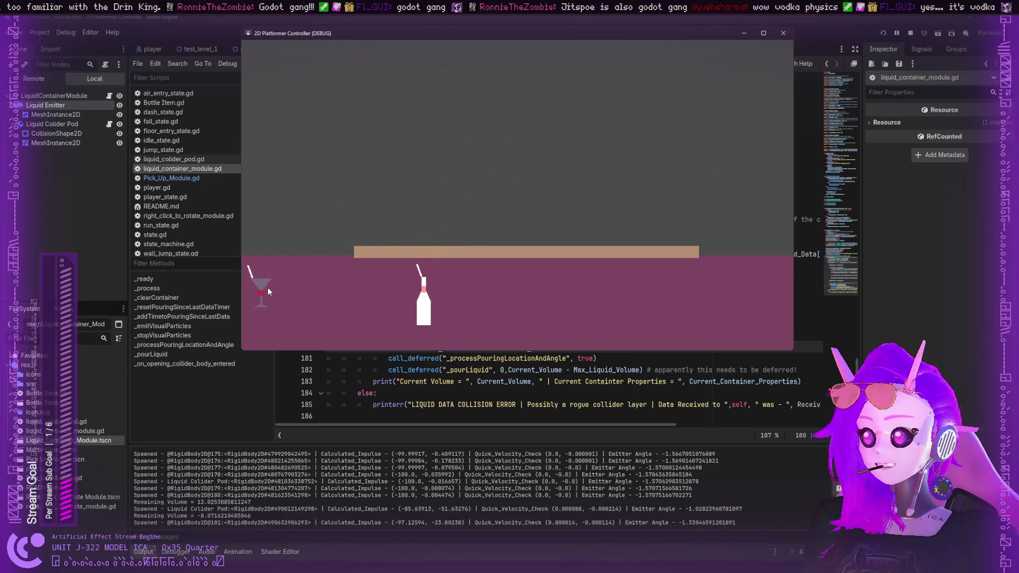
{"action": "left_click_drag", "start_coordinate": [475, 144], "coordinate": [476, 168]}
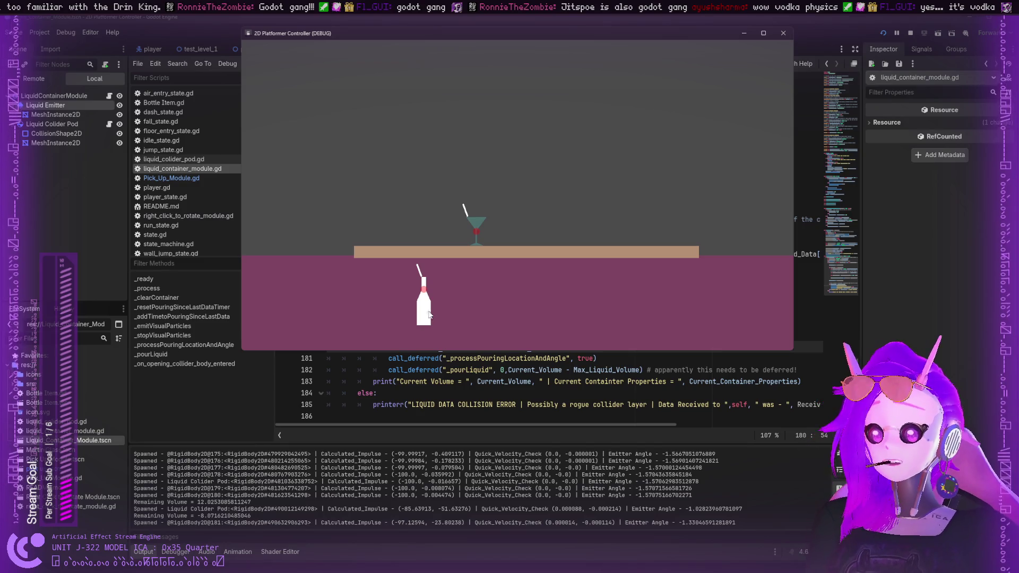
{"action": "mouse_move", "coordinate": [430, 312]}
{"action": "left_mouse_down"}
{"action": "mouse_move", "coordinate": [504, 168]}
{"action": "mouse_move", "coordinate": [527, 146]}
{"action": "mouse_move", "coordinate": [533, 160]}
{"action": "left_mouse_up"}
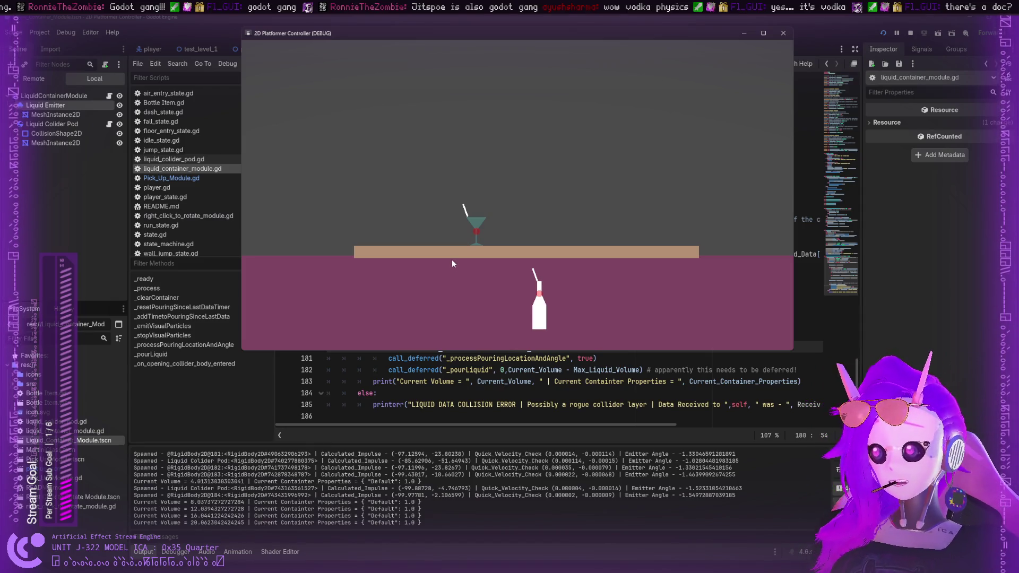
{"action": "mouse_move", "coordinate": [470, 236]}
{"action": "left_mouse_down"}
{"action": "mouse_move", "coordinate": [488, 197]}
{"action": "mouse_move", "coordinate": [477, 201]}
{"action": "left_mouse_up"}
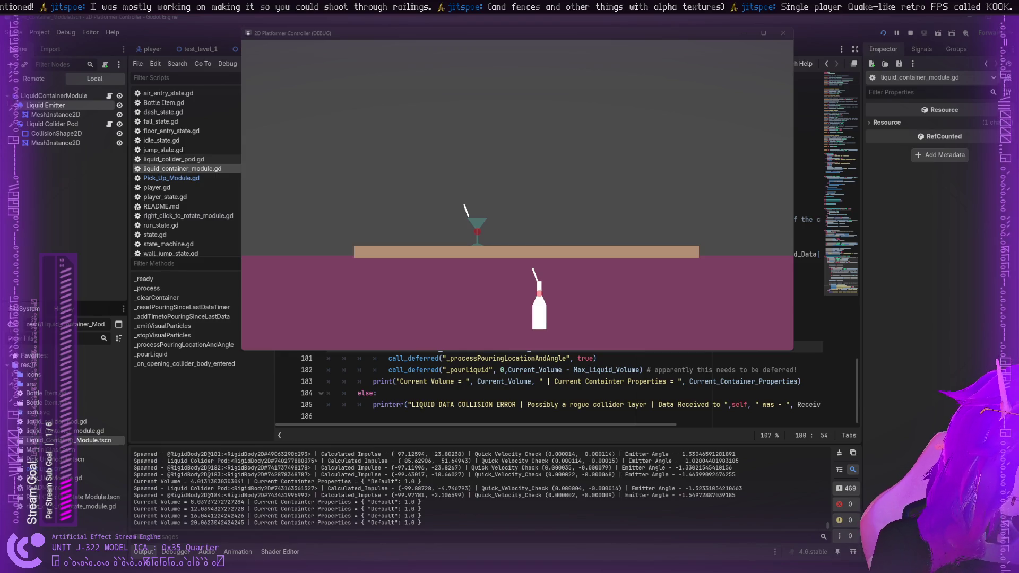
- Stop the running game, select the Opening Collider, and place the caret in line 169's comment
{"action": "key", "text": "F8"}
{"action": "left_click", "coordinate": [59, 146]}
{"action": "left_click", "coordinate": [53, 156]}
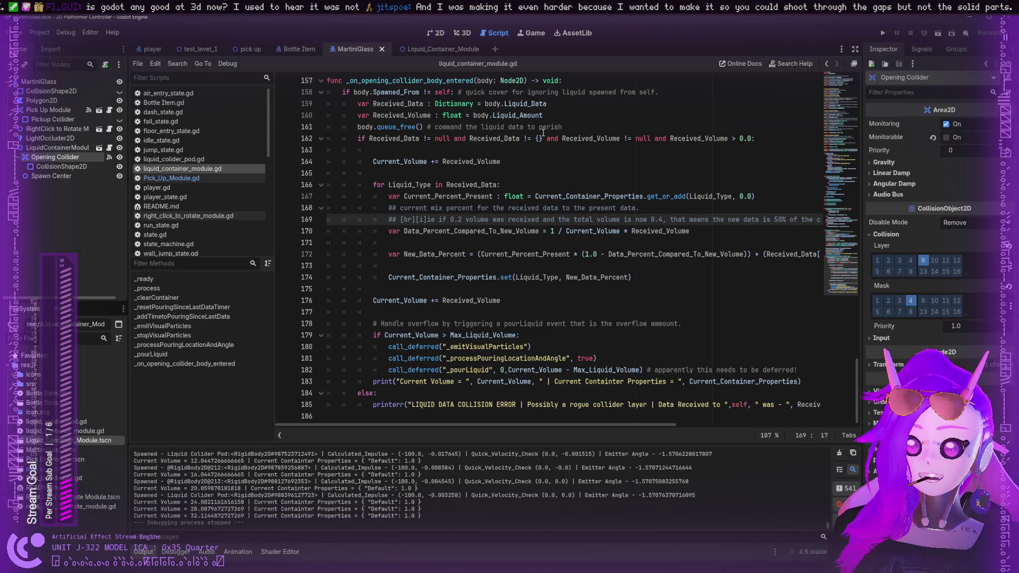
{"action": "left_click", "coordinate": [690, 219]}
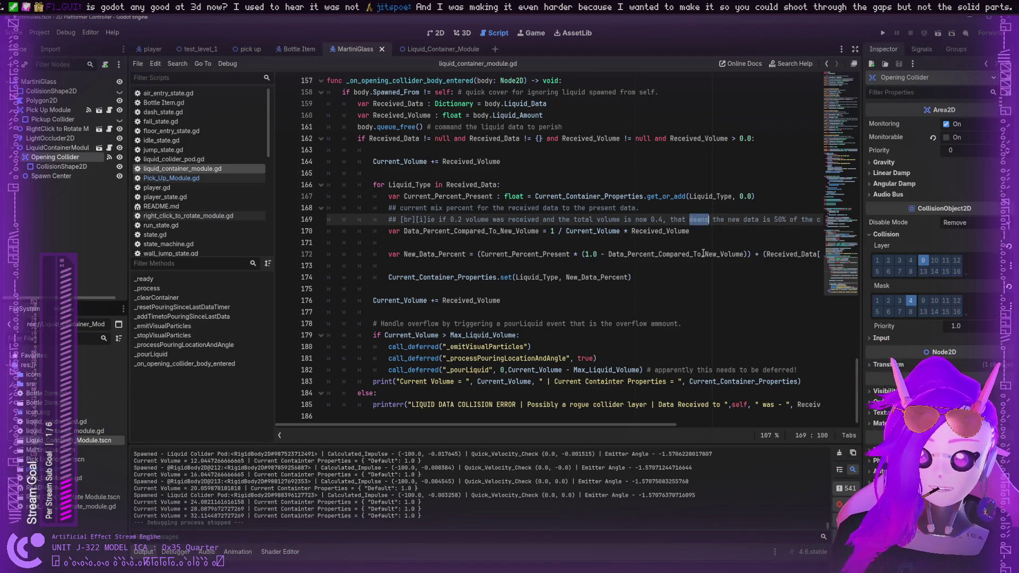
{"action": "scroll", "coordinate": [690, 219], "scroll_direction": "up", "scroll_amount": 2}
{"action": "mouse_move", "coordinate": [640, 277]}
{"action": "left_mouse_down"}
{"action": "mouse_move", "coordinate": [400, 277]}
{"action": "mouse_move", "coordinate": [673, 278]}
{"action": "left_mouse_up"}
{"action": "left_click", "coordinate": [400, 278]}
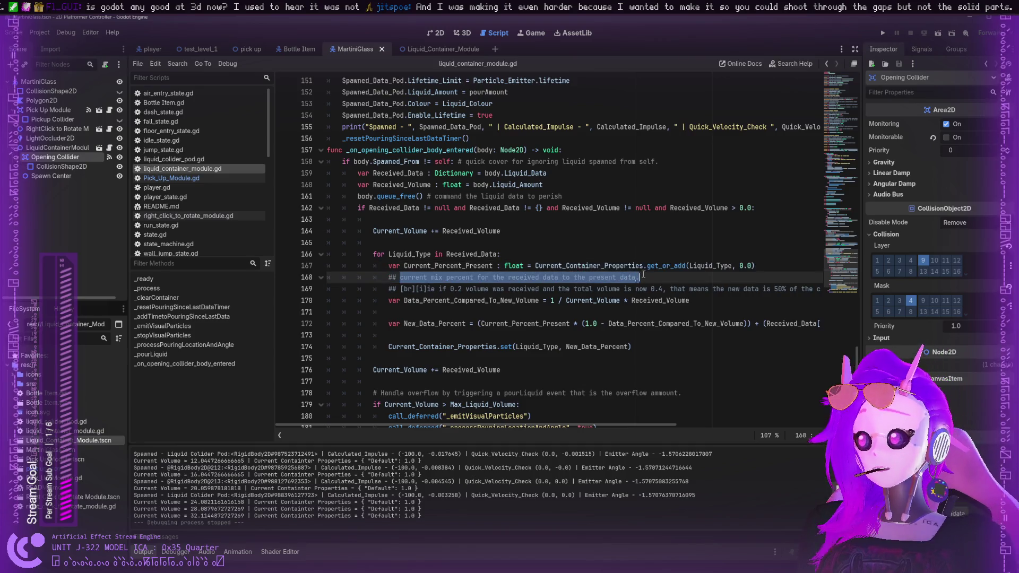
{"action": "left_click", "coordinate": [683, 281]}
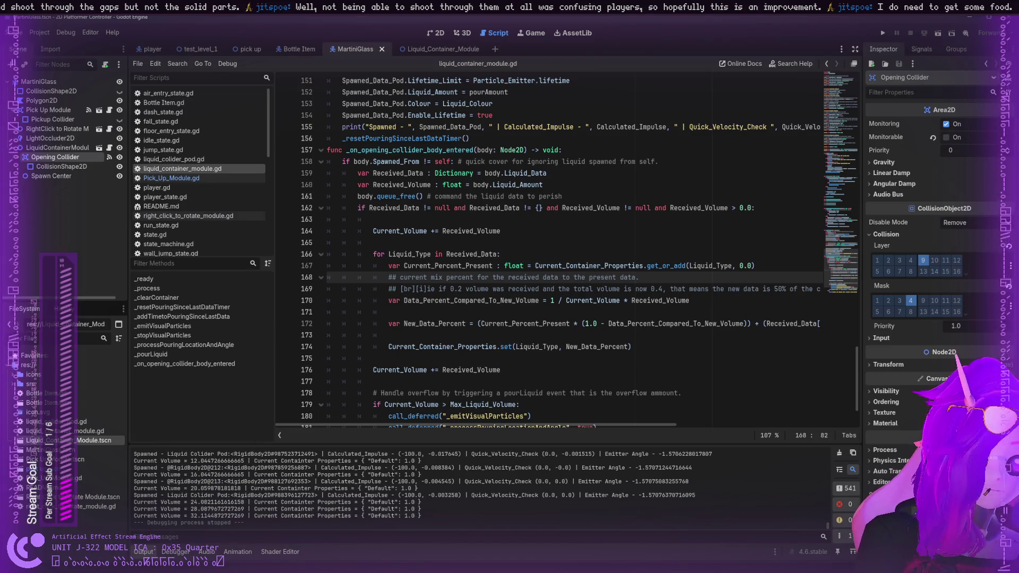
{"action": "scroll", "coordinate": [719, 192], "scroll_direction": "down", "scroll_amount": 2}
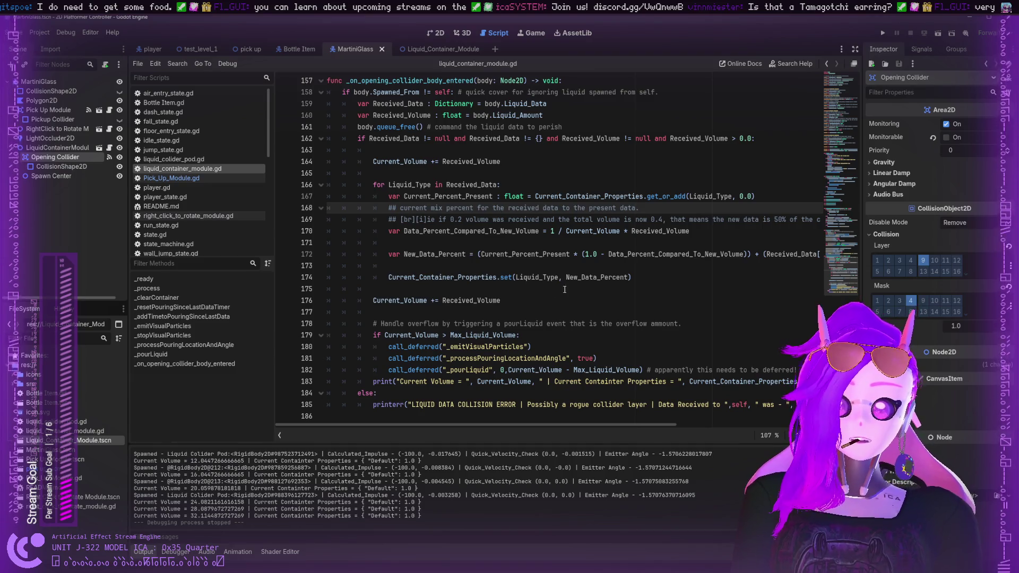
{"action": "scroll", "coordinate": [563, 220], "scroll_direction": "up", "scroll_amount": 2}
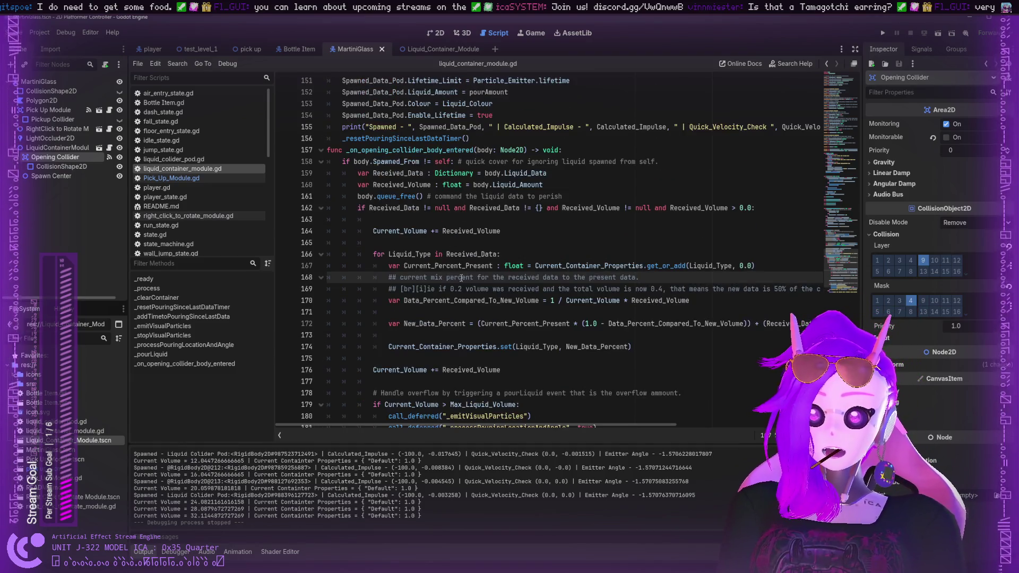
- Highlight and select lines of the Liquid_Type loop in the collider handler, ending on line 175
{"action": "double_click", "coordinate": [467, 254]}
{"action": "double_click", "coordinate": [410, 254]}
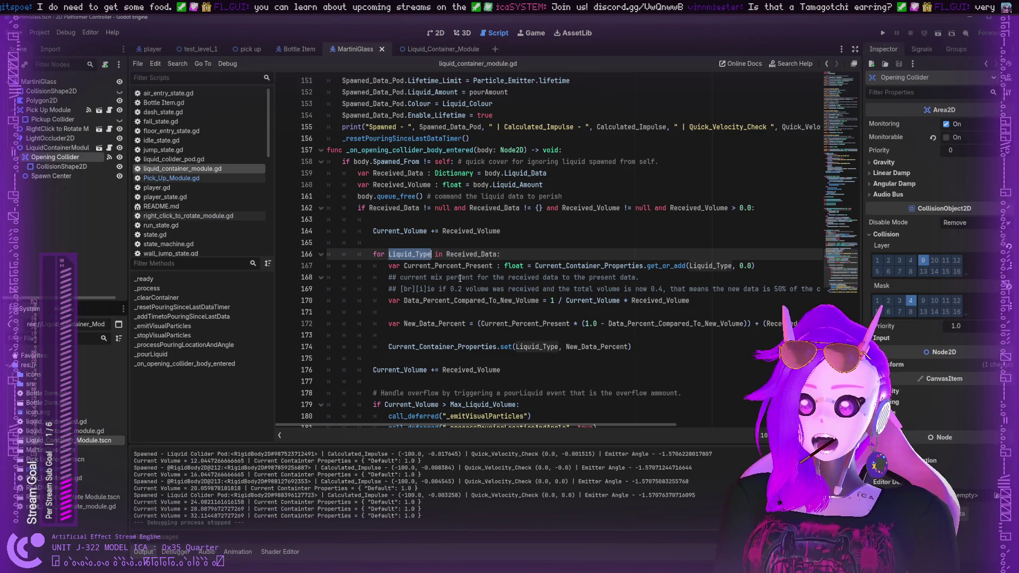
{"action": "left_click", "coordinate": [686, 305]}
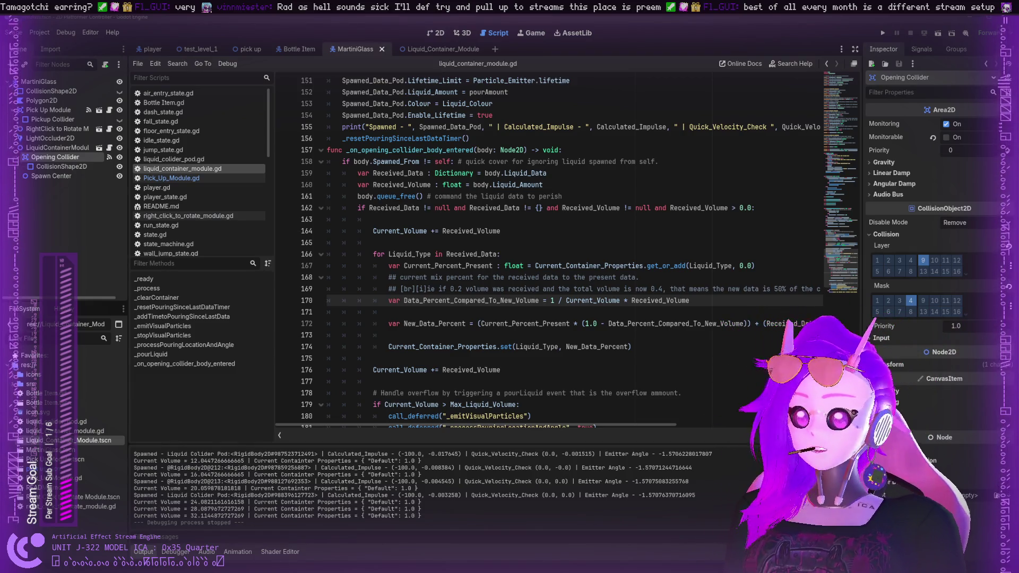
{"action": "left_click_drag", "start_coordinate": [388, 312], "coordinate": [388, 263]}
{"action": "mouse_move", "coordinate": [327, 321]}
{"action": "left_mouse_down"}
{"action": "mouse_move", "coordinate": [328, 164]}
{"action": "mouse_move", "coordinate": [371, 281]}
{"action": "mouse_move", "coordinate": [359, 289]}
{"action": "mouse_move", "coordinate": [382, 312]}
{"action": "mouse_move", "coordinate": [498, 339]}
{"action": "left_mouse_up"}
{"action": "left_click_drag", "start_coordinate": [631, 347], "coordinate": [390, 343]}
{"action": "left_click", "coordinate": [390, 344]}
- Fold the Liquid_Type for-loop on line 166 and scroll up toward _pourLiquid
{"action": "key", "text": "Down"}
{"action": "scroll", "coordinate": [410, 306], "scroll_direction": "down", "scroll_amount": 2}
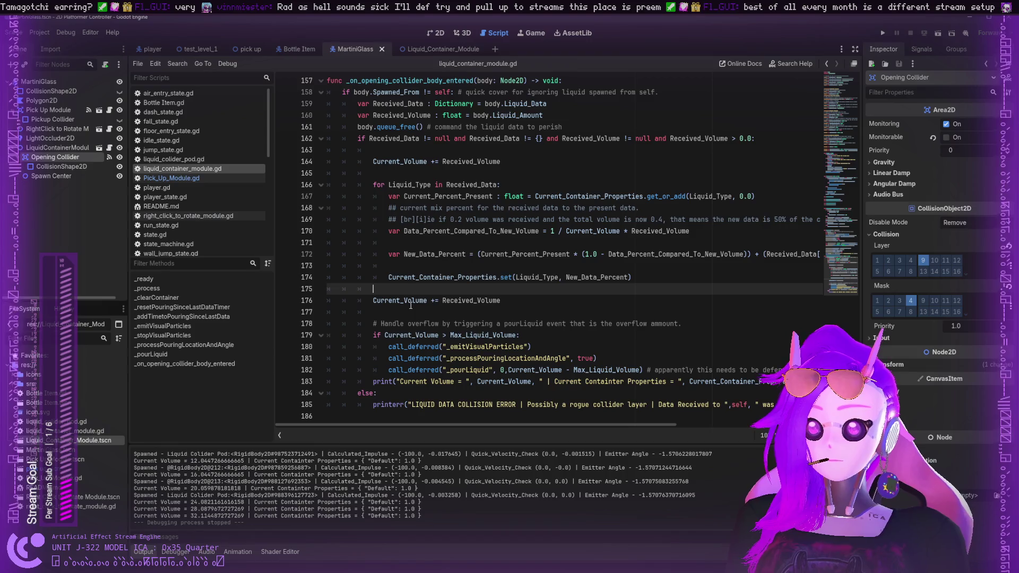
{"action": "scroll", "coordinate": [422, 273], "scroll_direction": "up", "scroll_amount": 1}
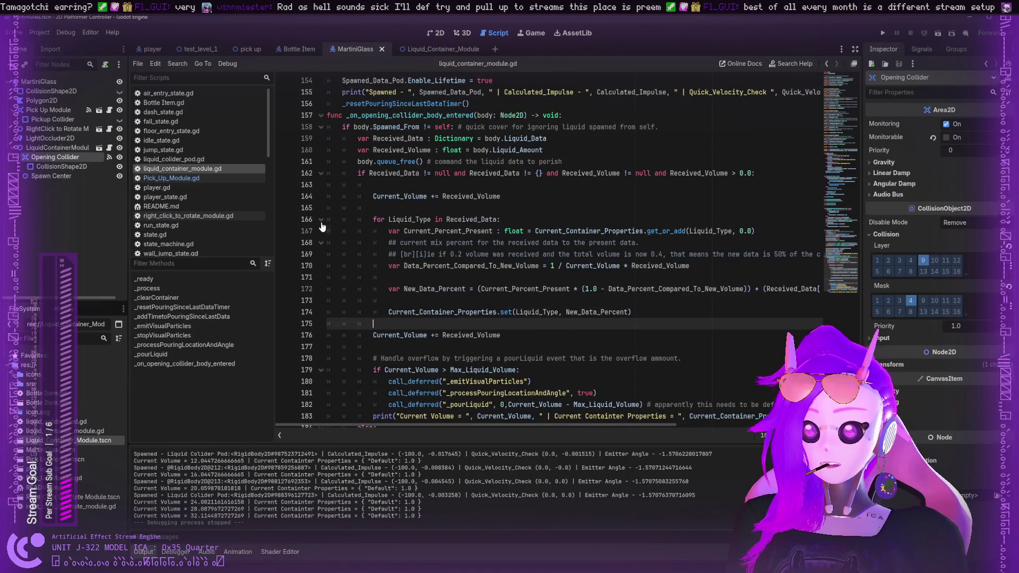
{"action": "left_click", "coordinate": [321, 219]}
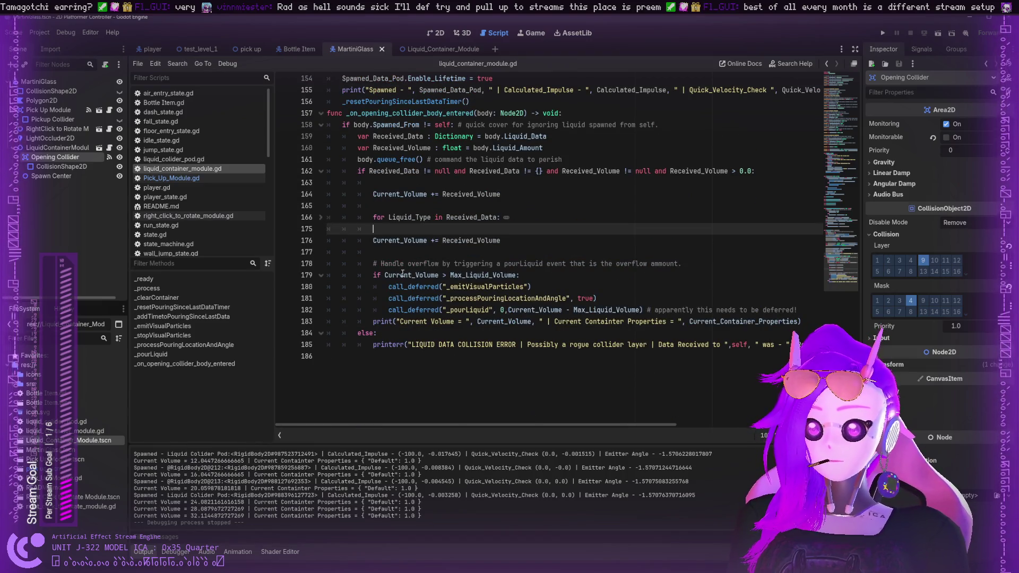
{"action": "scroll", "coordinate": [388, 245], "scroll_direction": "up", "scroll_amount": 8}
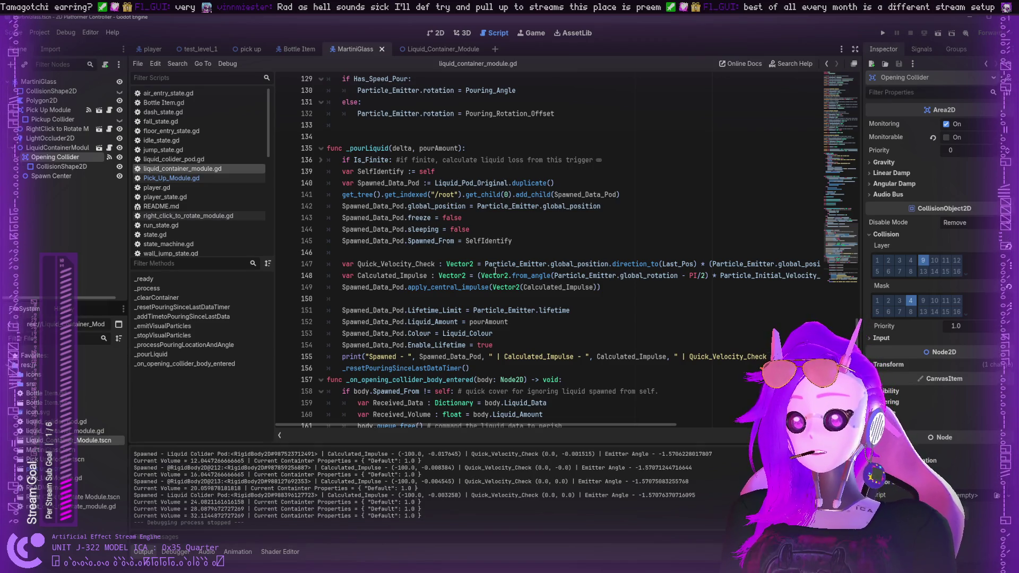
{"action": "double_click", "coordinate": [489, 320]}
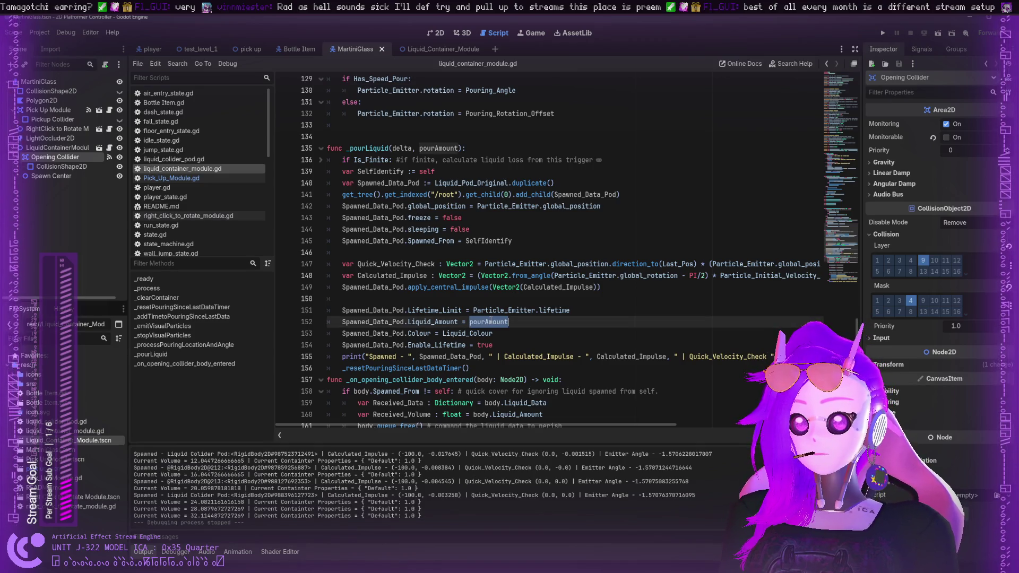
{"action": "double_click", "coordinate": [640, 356]}
{"action": "left_click", "coordinate": [534, 325]}
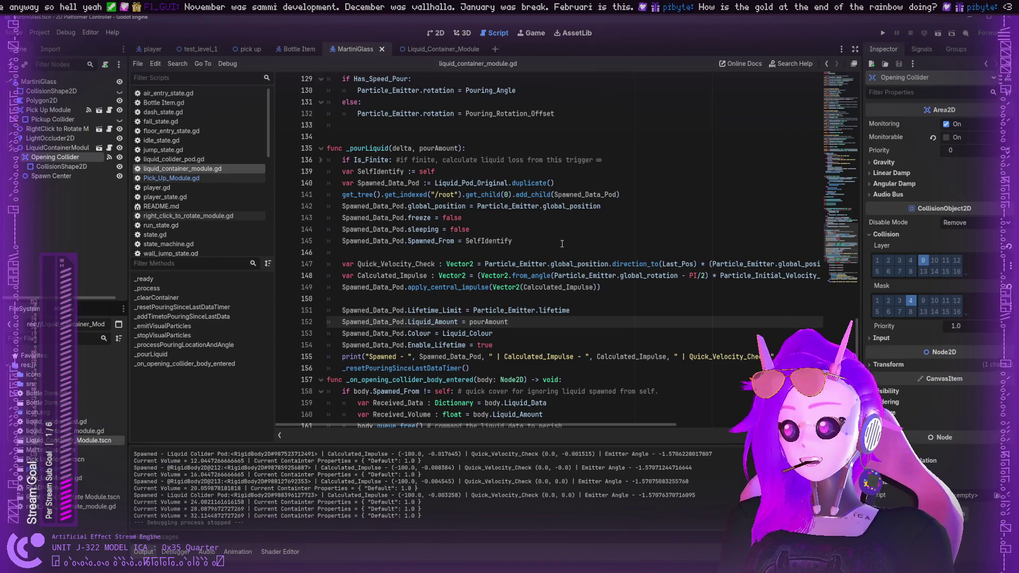
{"action": "left_click_drag", "start_coordinate": [515, 240], "coordinate": [461, 229]}
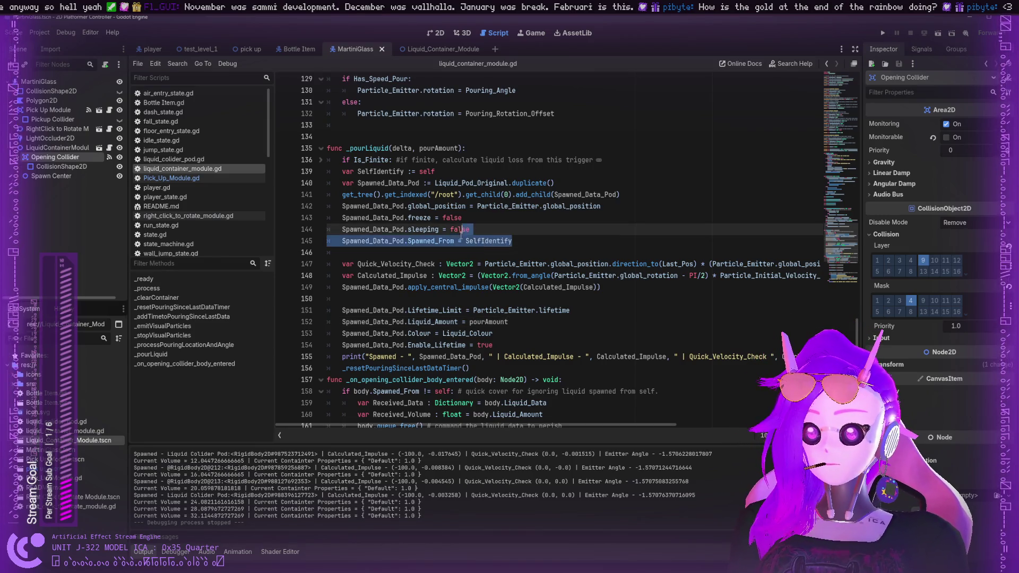
{"action": "double_click", "coordinate": [469, 241]}
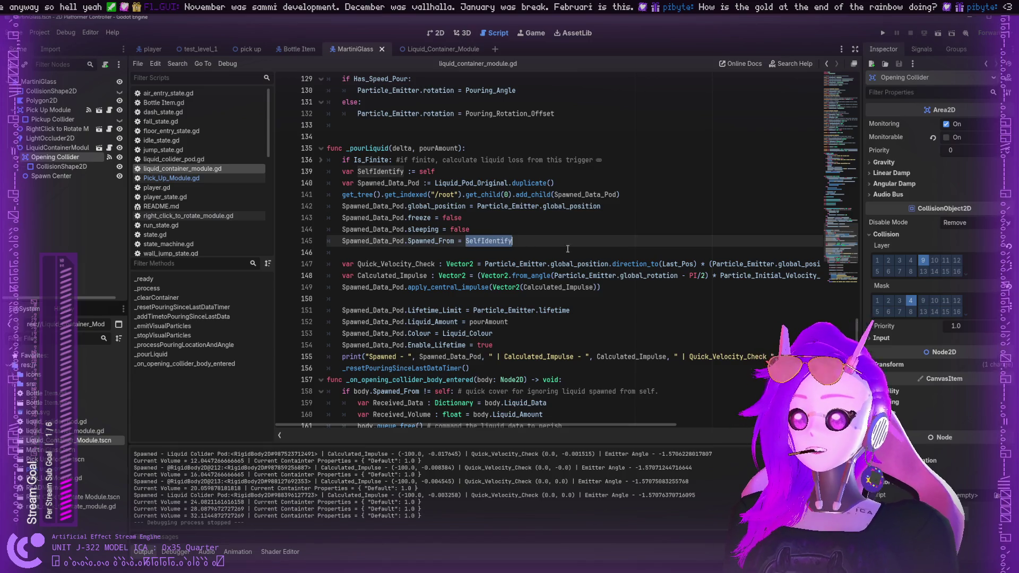
{"action": "scroll", "coordinate": [567, 248], "scroll_direction": "up", "scroll_amount": 2}
{"action": "left_click", "coordinate": [465, 288]}
{"action": "mouse_move", "coordinate": [467, 288]}
{"action": "left_mouse_down"}
{"action": "mouse_move", "coordinate": [443, 287]}
{"action": "mouse_move", "coordinate": [469, 299]}
{"action": "mouse_move", "coordinate": [327, 286]}
{"action": "mouse_move", "coordinate": [615, 276]}
{"action": "mouse_move", "coordinate": [310, 291]}
{"action": "mouse_move", "coordinate": [575, 276]}
{"action": "left_mouse_up"}
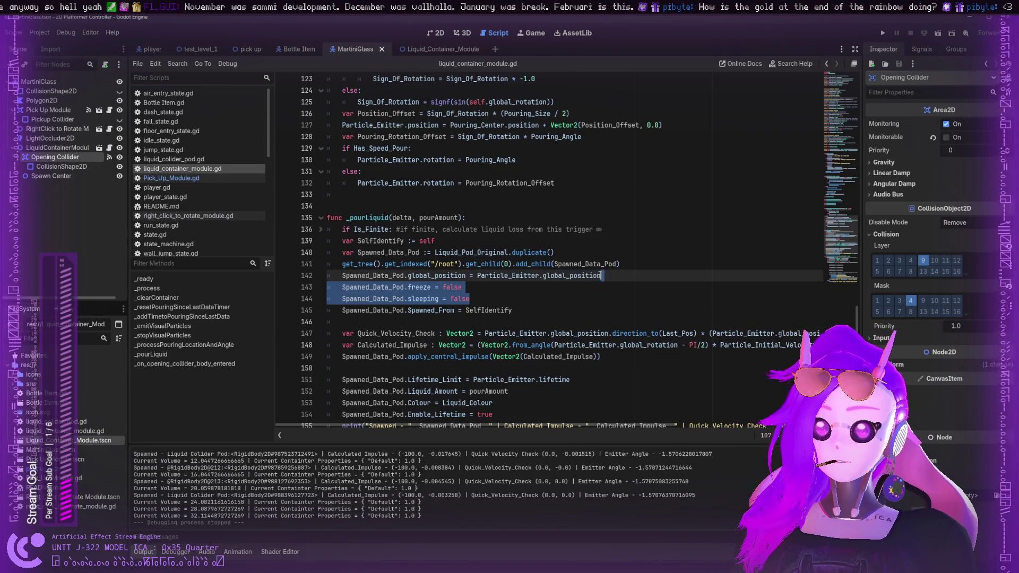
{"action": "left_click_drag", "start_coordinate": [480, 292], "coordinate": [324, 287]}
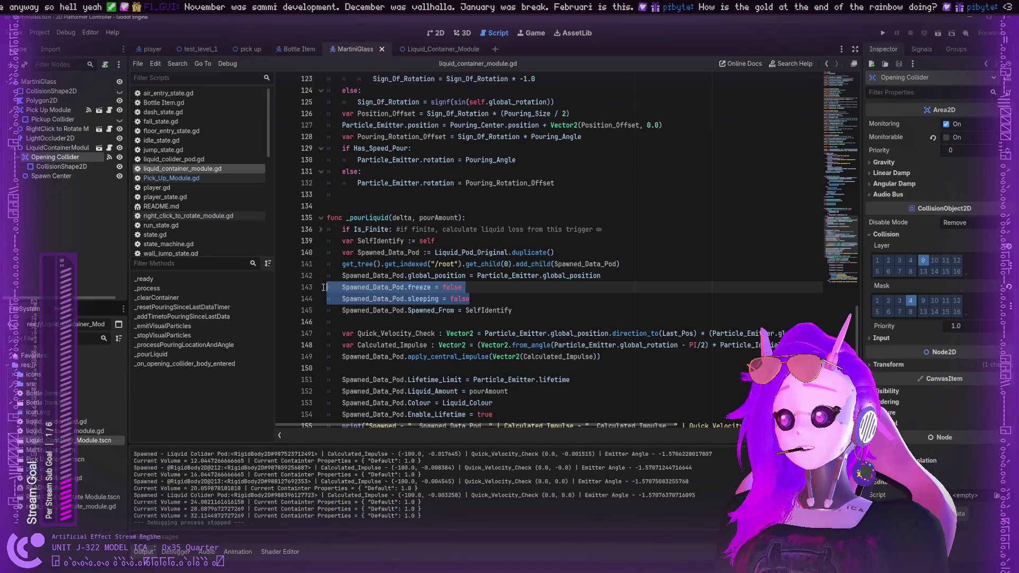
{"action": "left_click", "coordinate": [535, 307]}
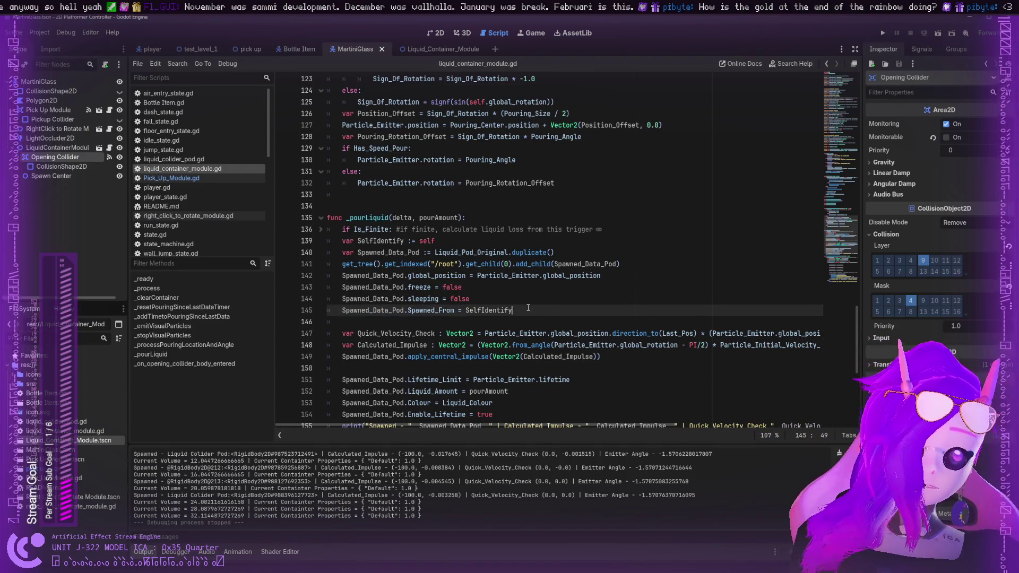
{"action": "mouse_move", "coordinate": [601, 276]}
{"action": "left_mouse_down"}
{"action": "mouse_move", "coordinate": [488, 275]}
{"action": "mouse_move", "coordinate": [598, 275]}
{"action": "left_mouse_up"}
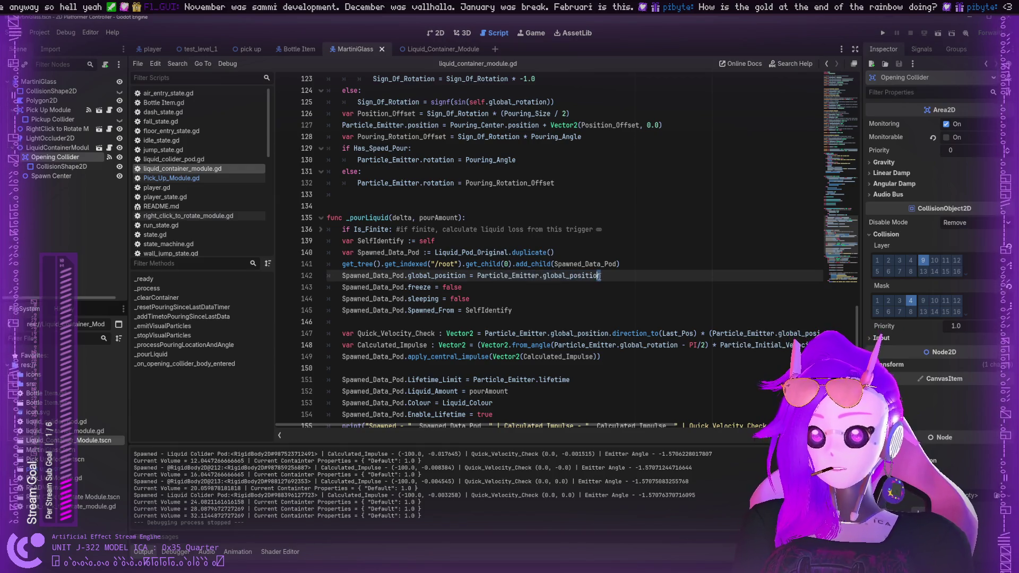
{"action": "left_click", "coordinate": [464, 290]}
{"action": "left_click", "coordinate": [479, 301]}
{"action": "left_click_drag", "start_coordinate": [525, 309], "coordinate": [452, 311]}
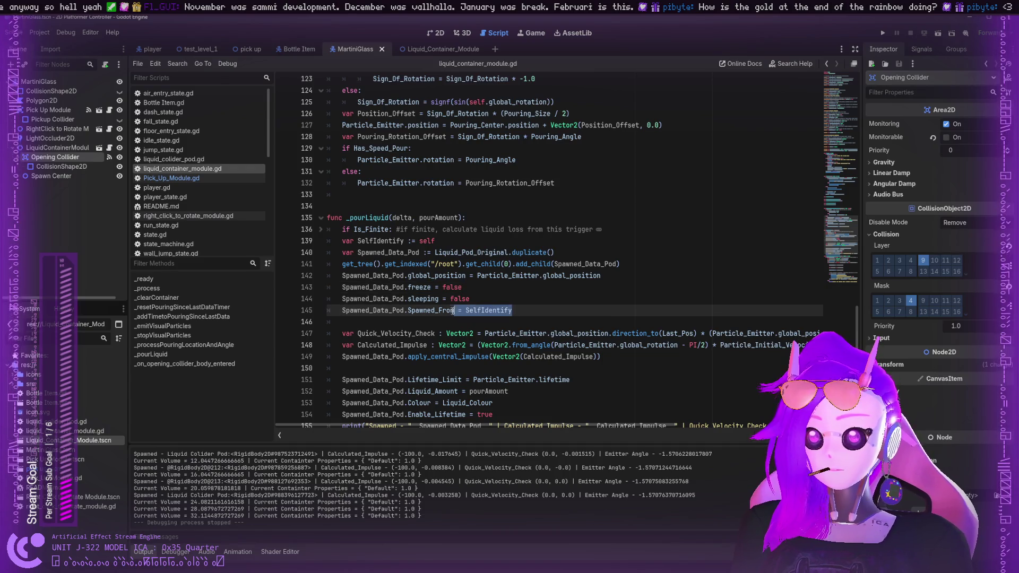
{"action": "double_click", "coordinate": [489, 310]}
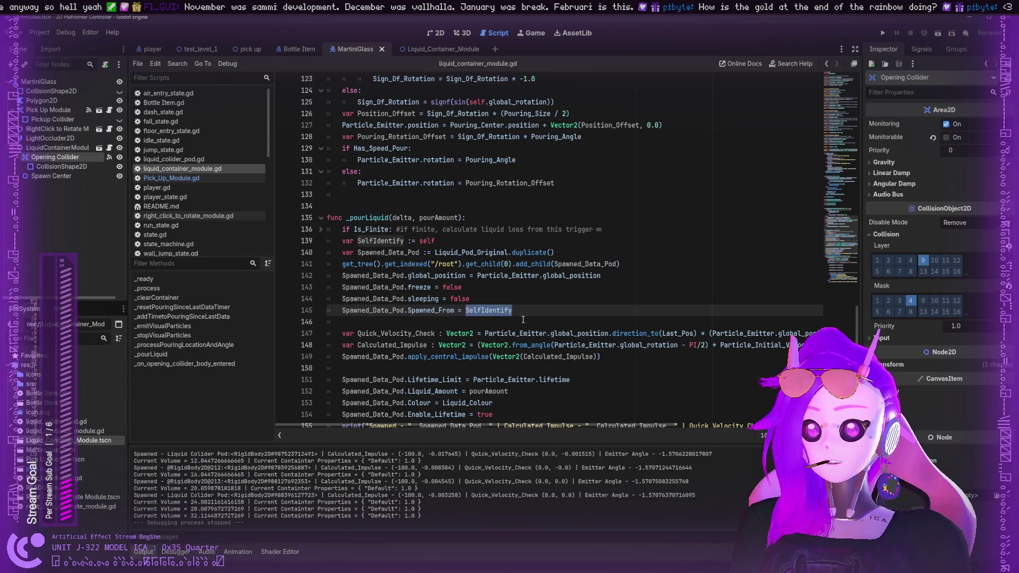
{"action": "scroll", "coordinate": [450, 297], "scroll_direction": "up", "scroll_amount": 1}
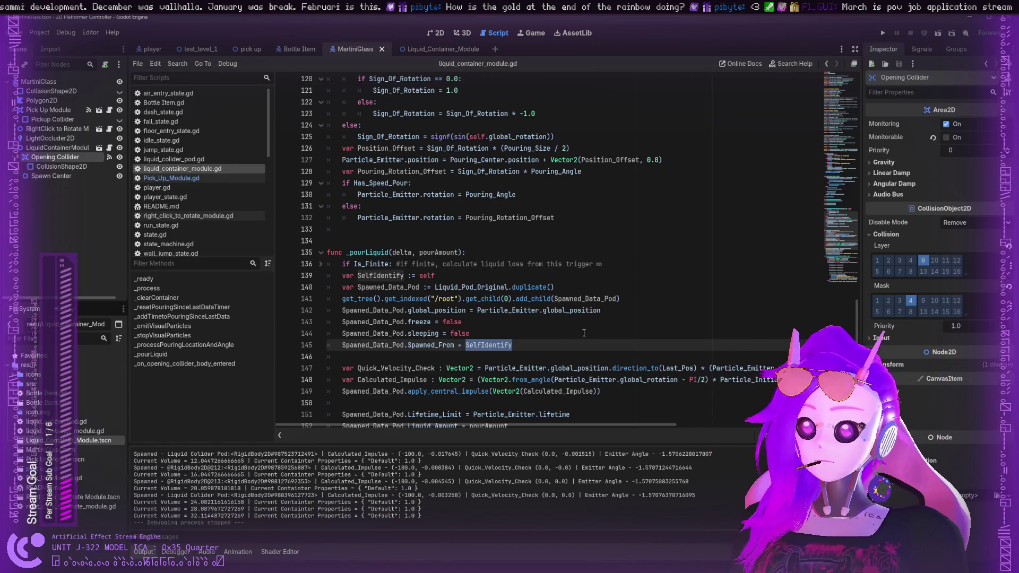
{"action": "left_click", "coordinate": [592, 318]}
{"action": "mouse_move", "coordinate": [533, 339]}
{"action": "left_mouse_down"}
{"action": "mouse_move", "coordinate": [332, 321]}
{"action": "mouse_move", "coordinate": [340, 311]}
{"action": "mouse_move", "coordinate": [327, 252]}
{"action": "left_mouse_up"}
{"action": "left_click", "coordinate": [326, 253]}
{"action": "scroll", "coordinate": [326, 253], "scroll_direction": "down", "scroll_amount": 4}
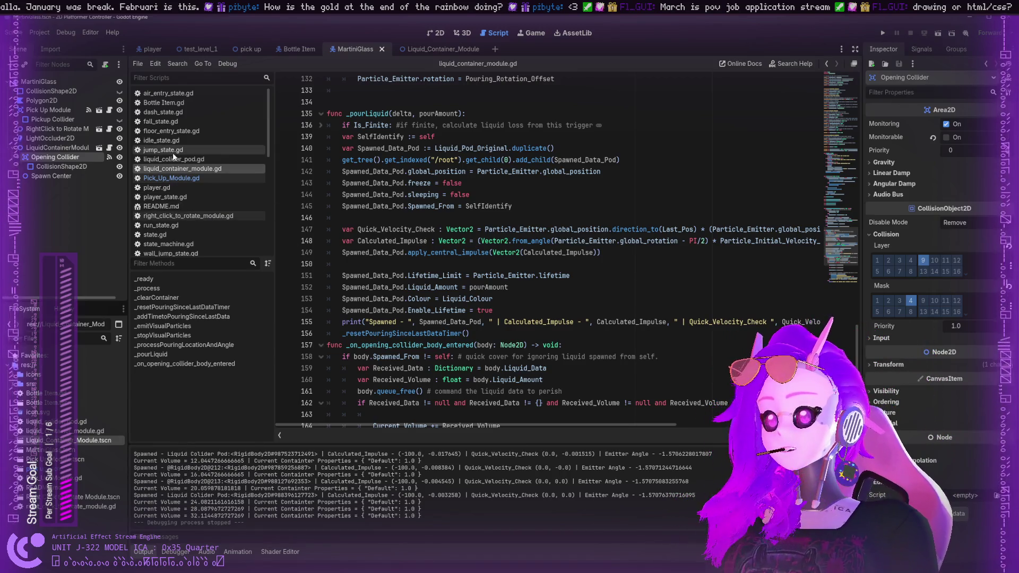
- Return to the Liquid_Container_Module scene, widen the Scene dock and deselect Liquid Emitter
{"action": "left_click", "coordinate": [412, 49]}
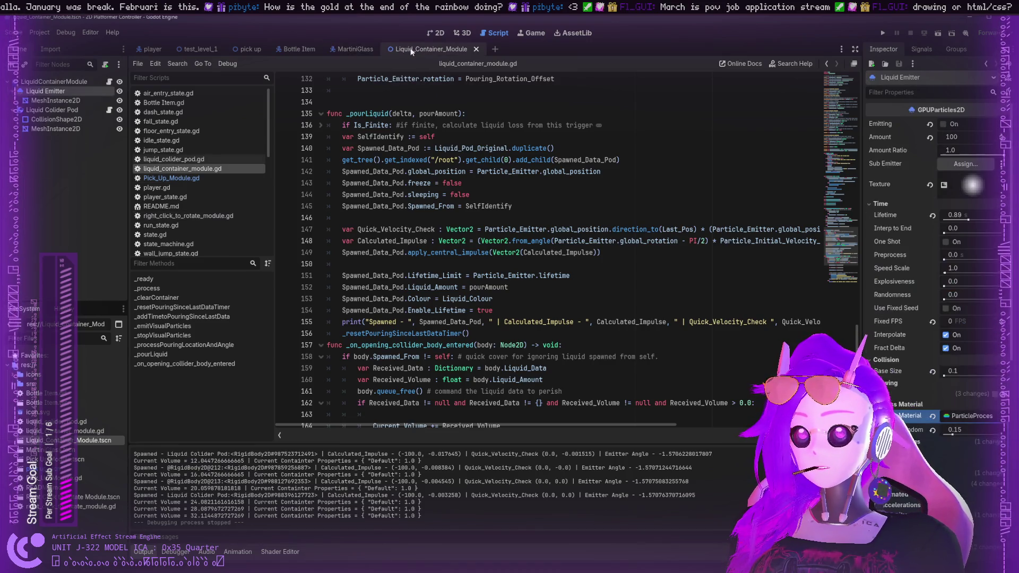
{"action": "left_click", "coordinate": [348, 49]}
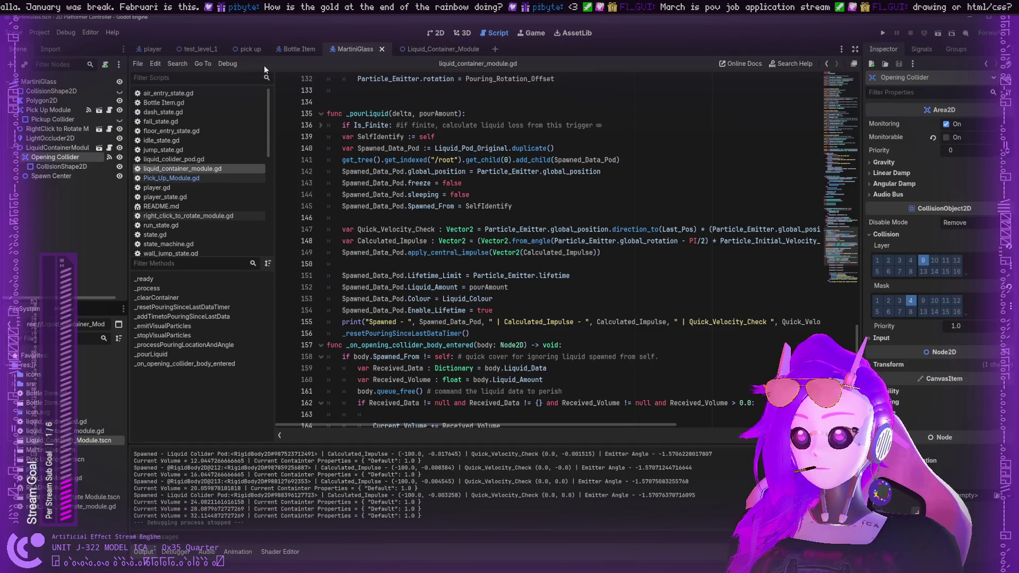
{"action": "left_click", "coordinate": [412, 50]}
{"action": "left_click_drag", "start_coordinate": [125, 126], "coordinate": [135, 127]}
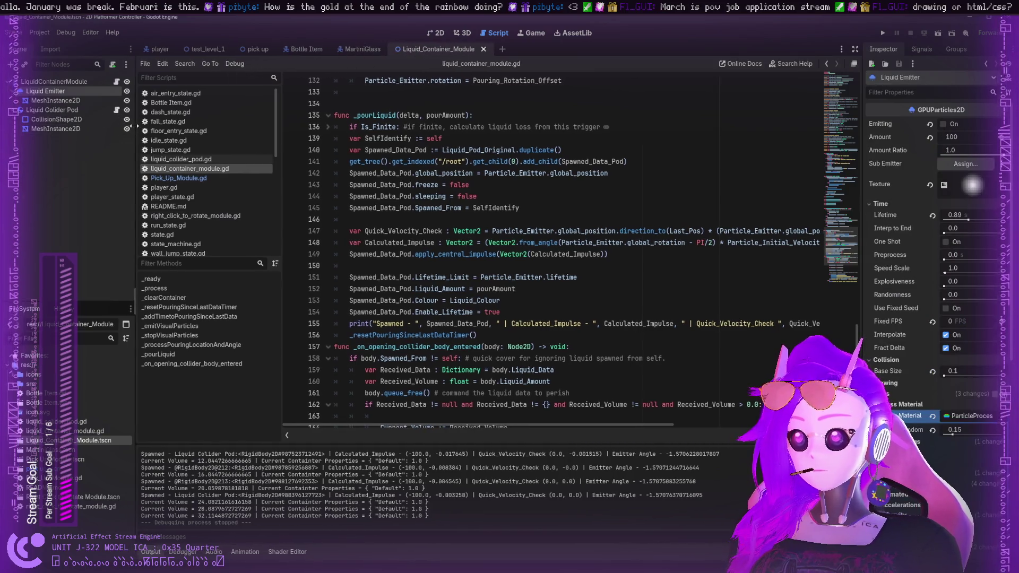
{"action": "left_click", "coordinate": [74, 155]}
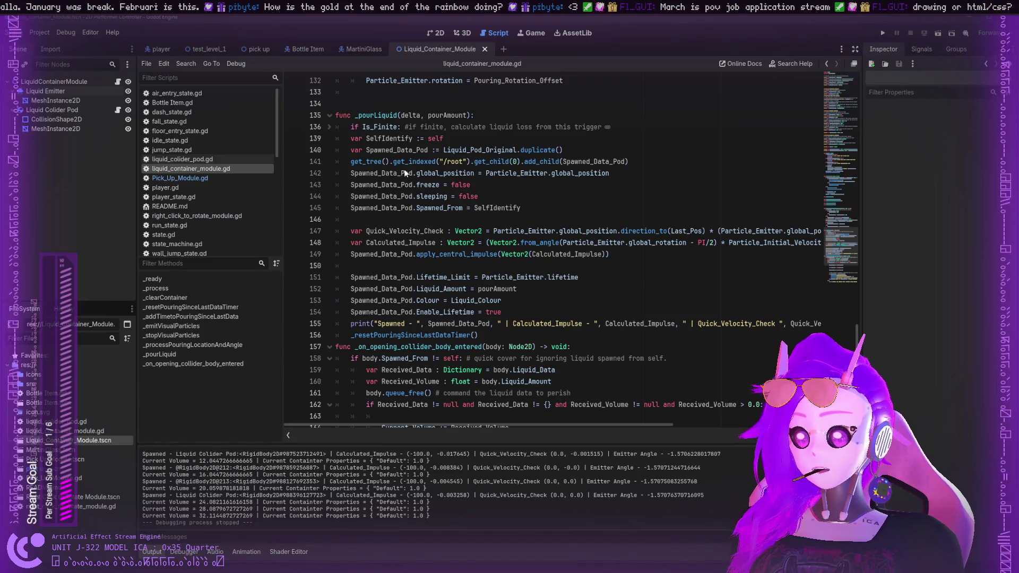
- Add a GPUParticles2D node named 'Overflow Emitter' and view the scene in 2D
{"action": "key", "text": "Return"}
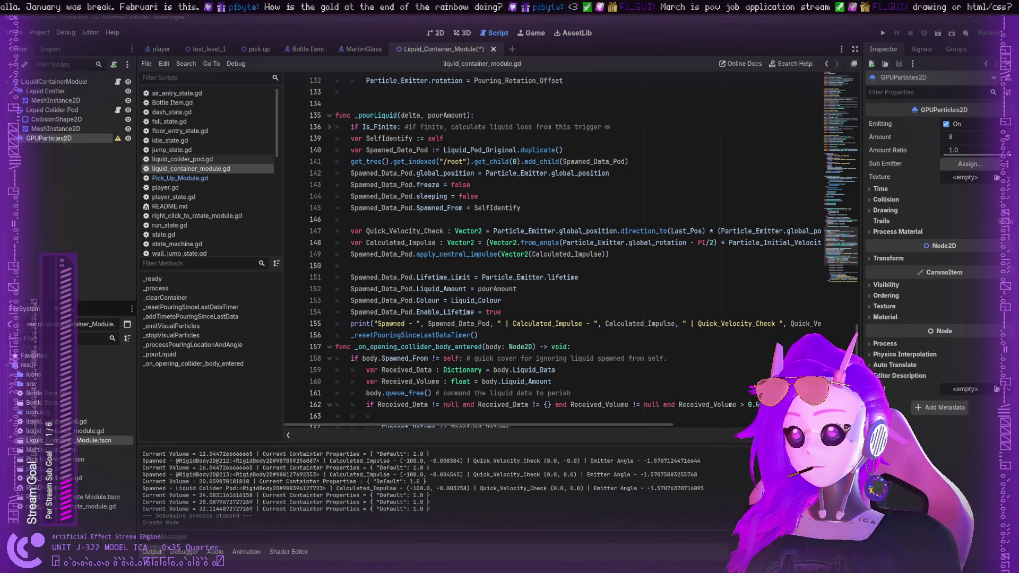
{"action": "type", "text": "Overflow Emitter"}
{"action": "key", "text": "Return"}
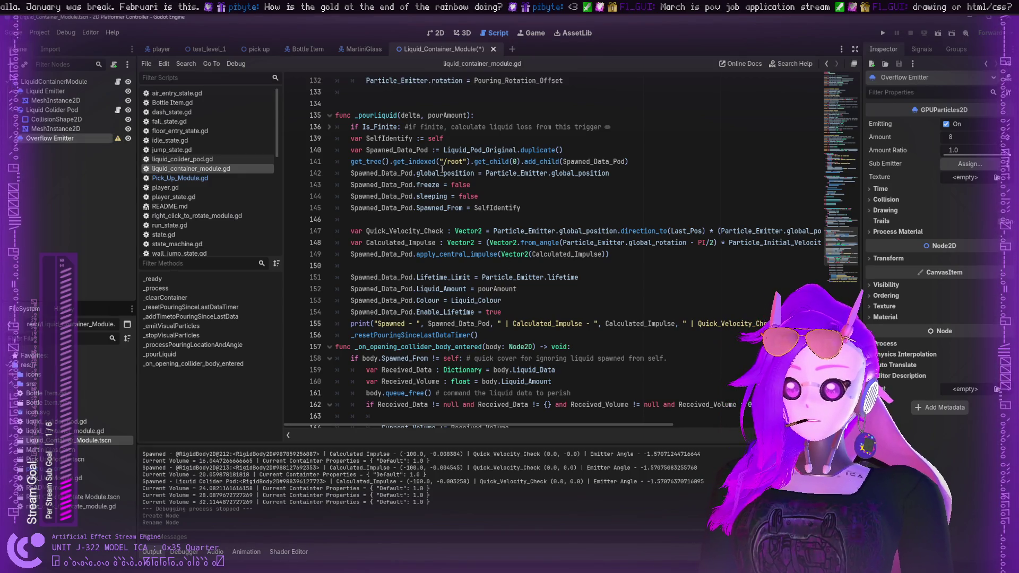
{"action": "left_click", "coordinate": [436, 33]}
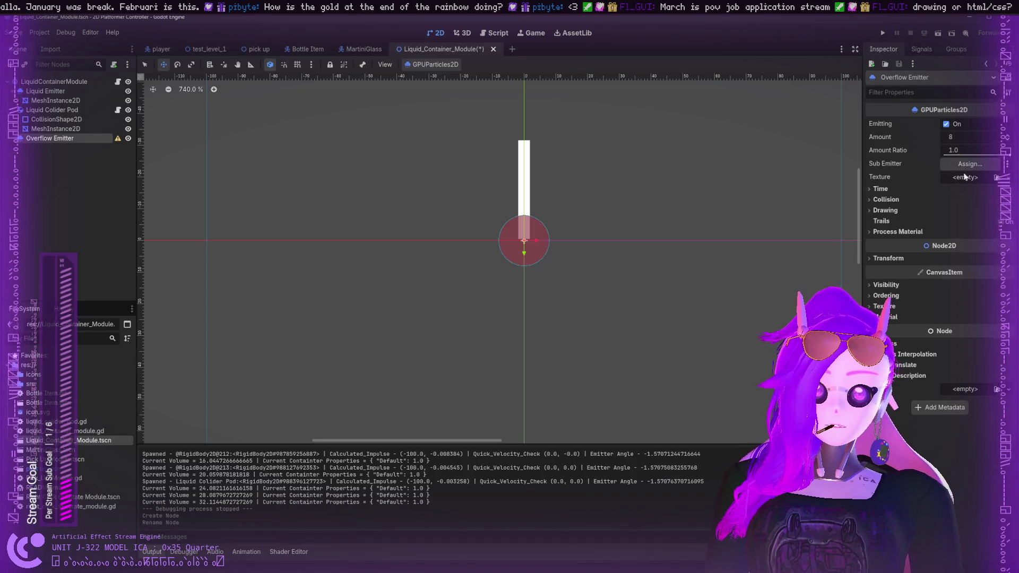
- Create a new ParticleProcessMaterial in the Overflow Emitter's Process Material slot
{"action": "left_click", "coordinate": [902, 232]}
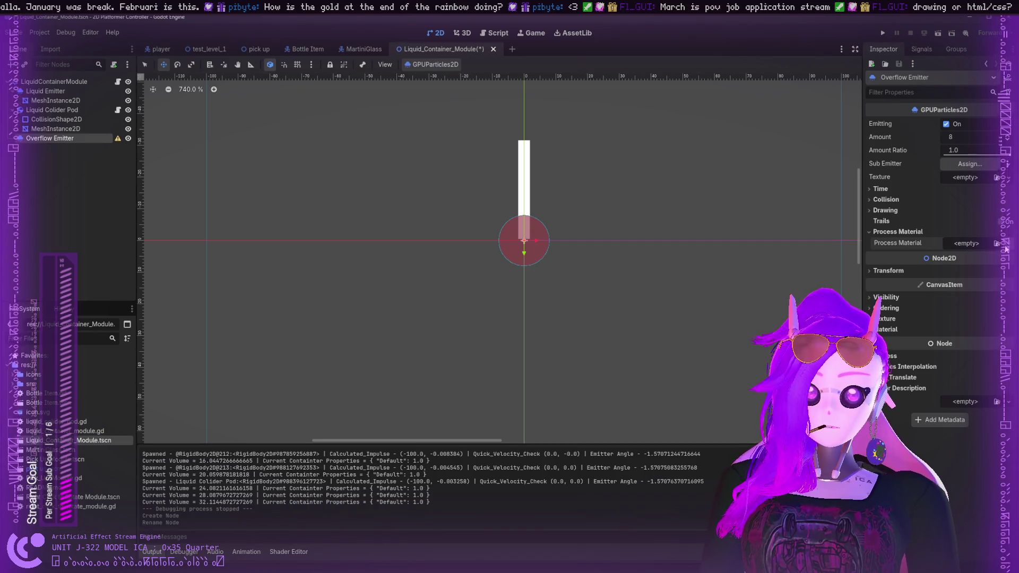
{"action": "left_click", "coordinate": [966, 243]}
{"action": "left_click", "coordinate": [965, 269]}
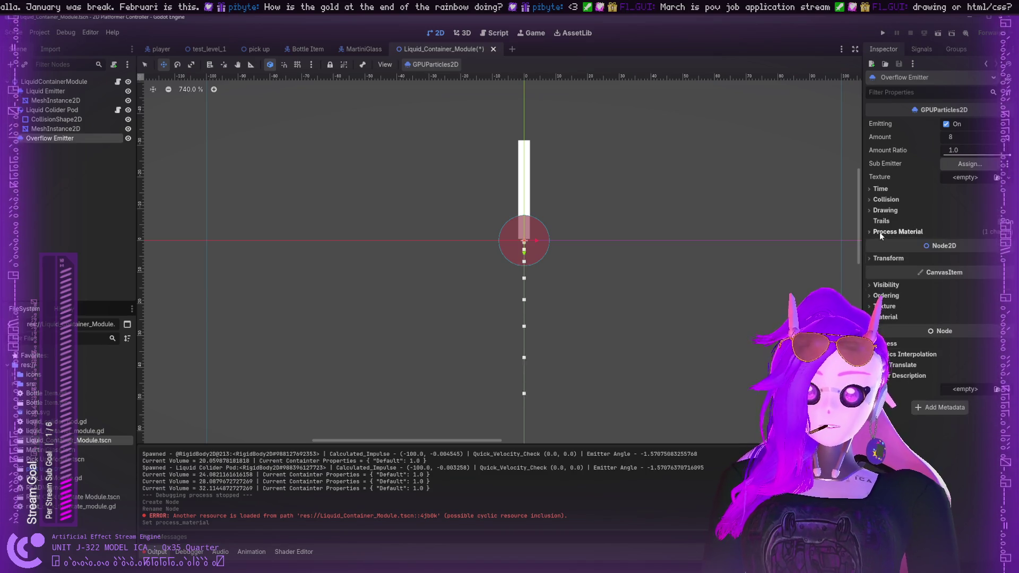
- Expand the new material's Spawn group down to its Position settings
{"action": "left_click", "coordinate": [921, 243]}
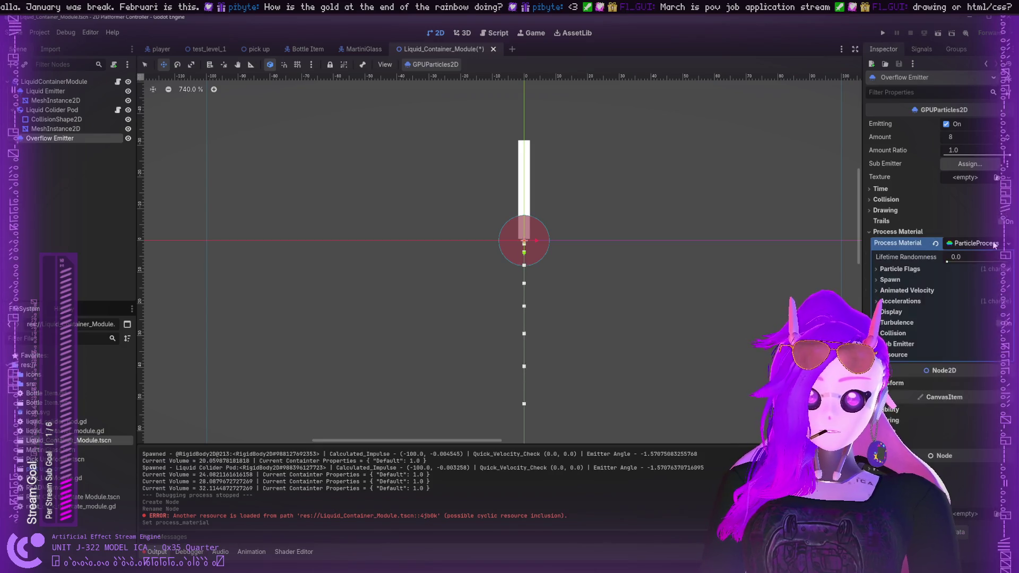
{"action": "left_click", "coordinate": [902, 269]}
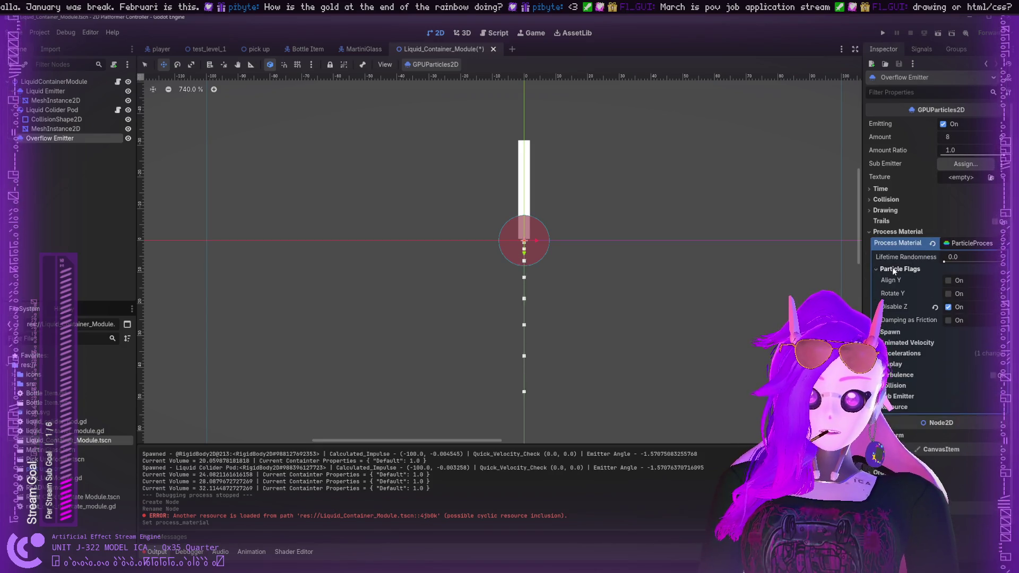
{"action": "left_click", "coordinate": [901, 270]}
{"action": "left_click", "coordinate": [891, 280]}
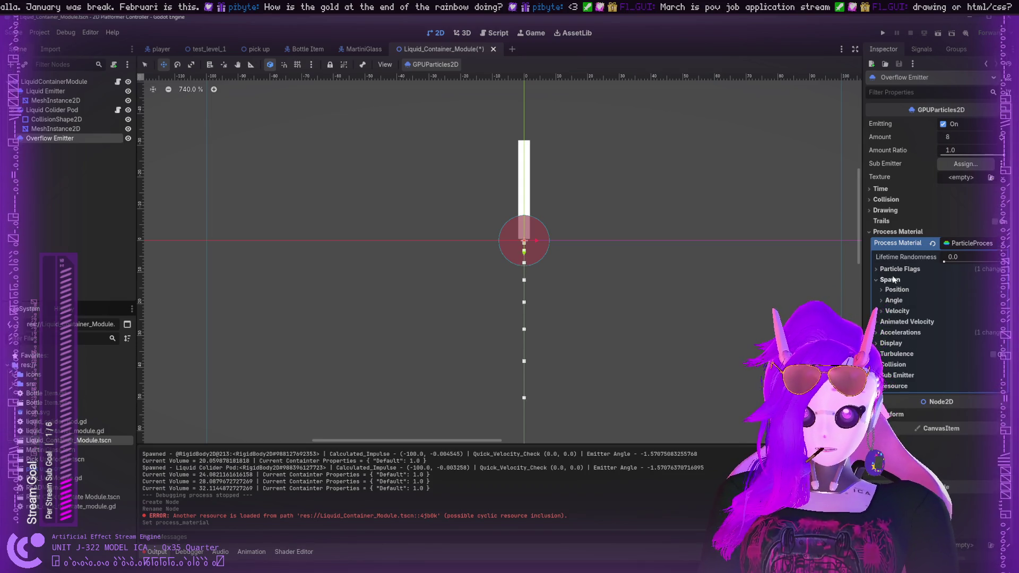
{"action": "left_click", "coordinate": [897, 290]}
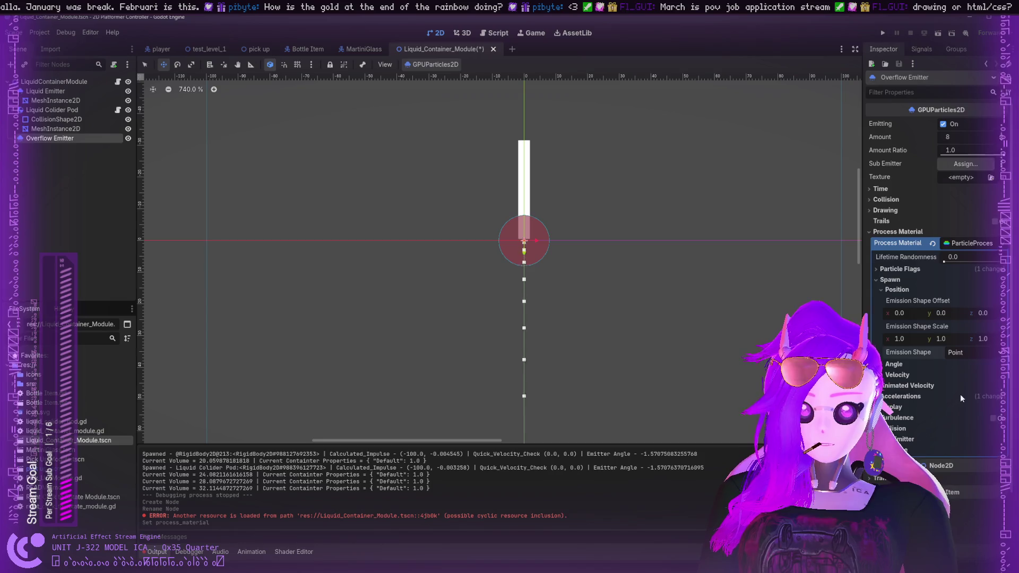
- Switch the emission shape from Point to Box and drag its y scale to 0
{"action": "left_click", "coordinate": [955, 352]}
{"action": "left_click", "coordinate": [955, 402]}
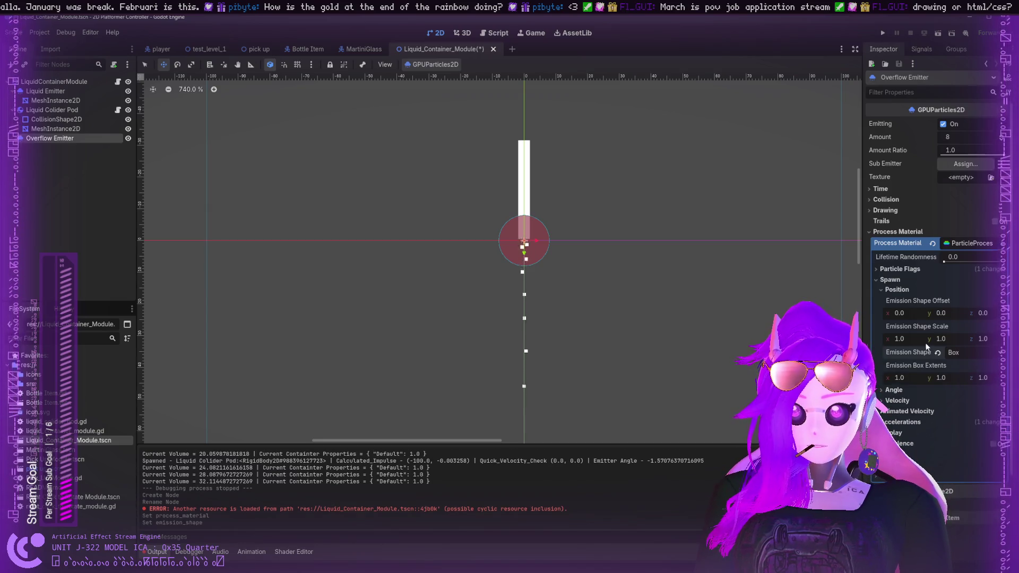
{"action": "left_click_drag", "start_coordinate": [930, 341], "coordinate": [949, 341]}
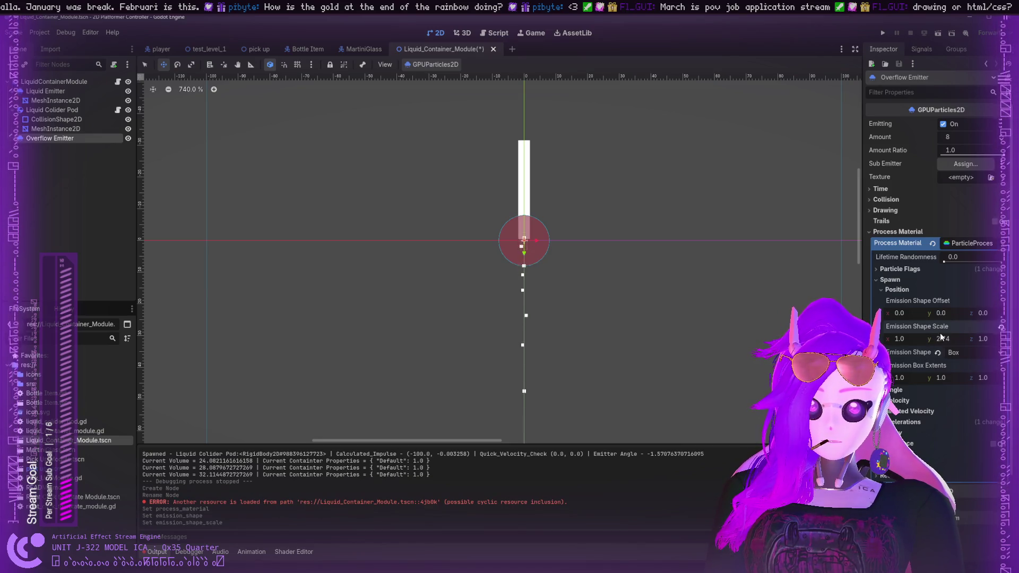
{"action": "left_click_drag", "start_coordinate": [940, 338], "coordinate": [900, 338]}
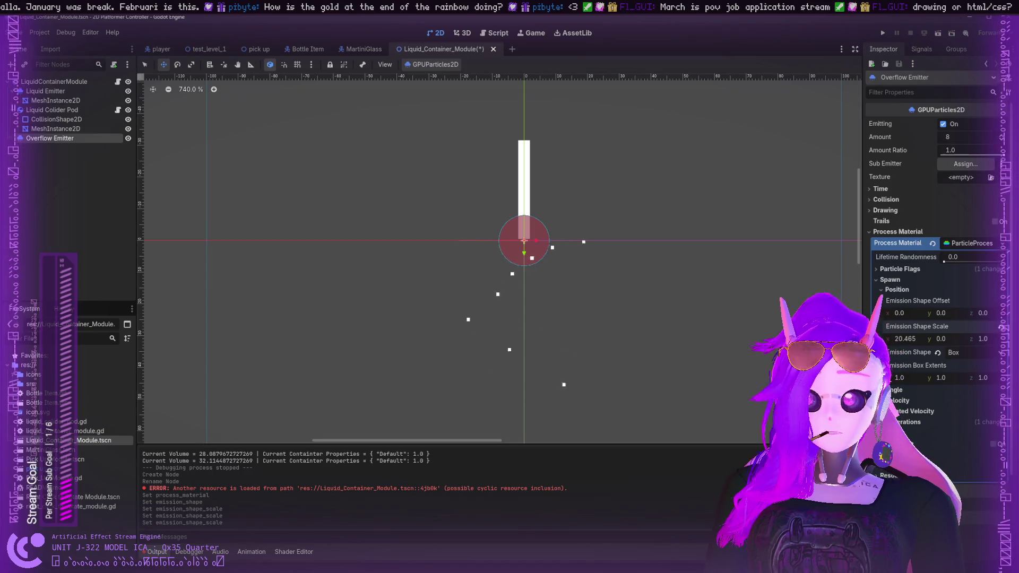
- Hide and delete the white bar MeshInstance2D under Liquid Emitter, then reselect Overflow Emitter
{"action": "left_click", "coordinate": [42, 101]}
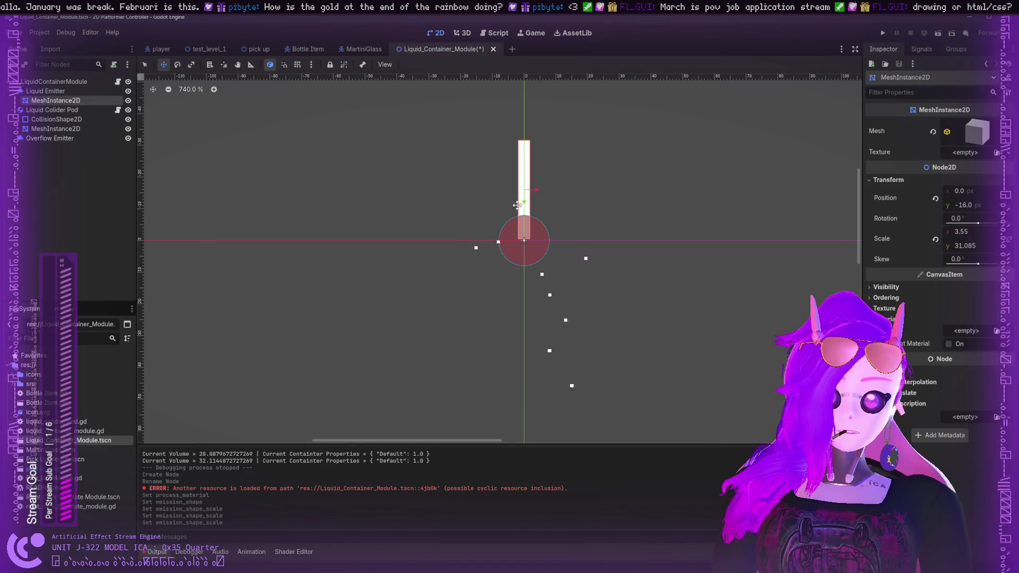
{"action": "left_click", "coordinate": [49, 91]}
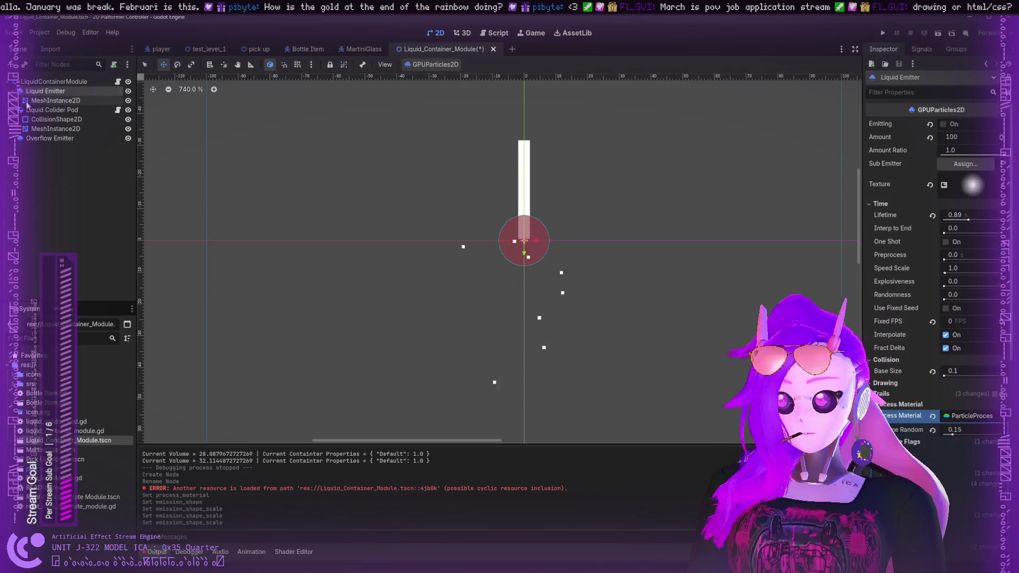
{"action": "left_click", "coordinate": [95, 101]}
{"action": "left_click", "coordinate": [128, 101]}
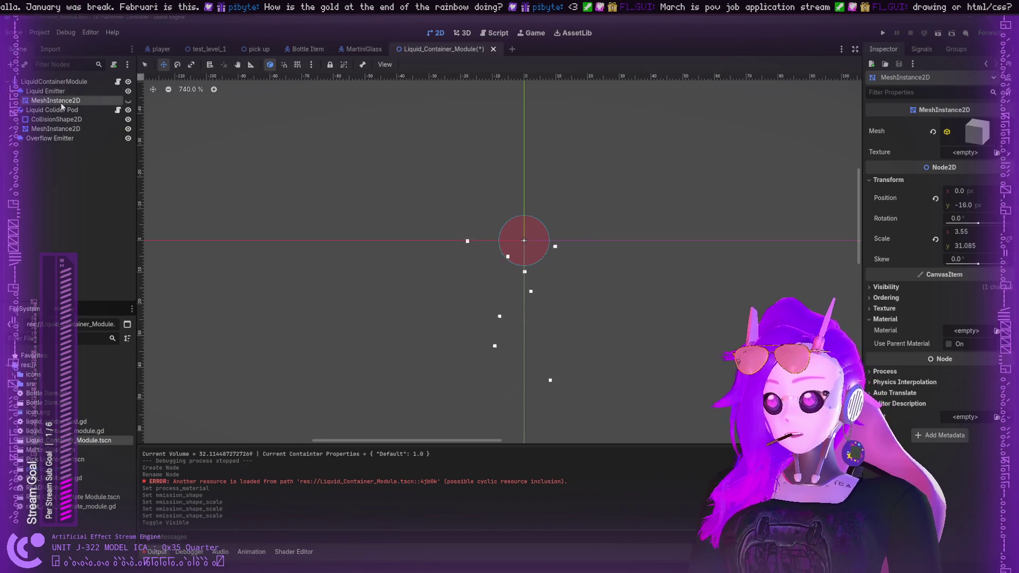
{"action": "key", "text": "Delete"}
{"action": "left_click", "coordinate": [50, 129]}
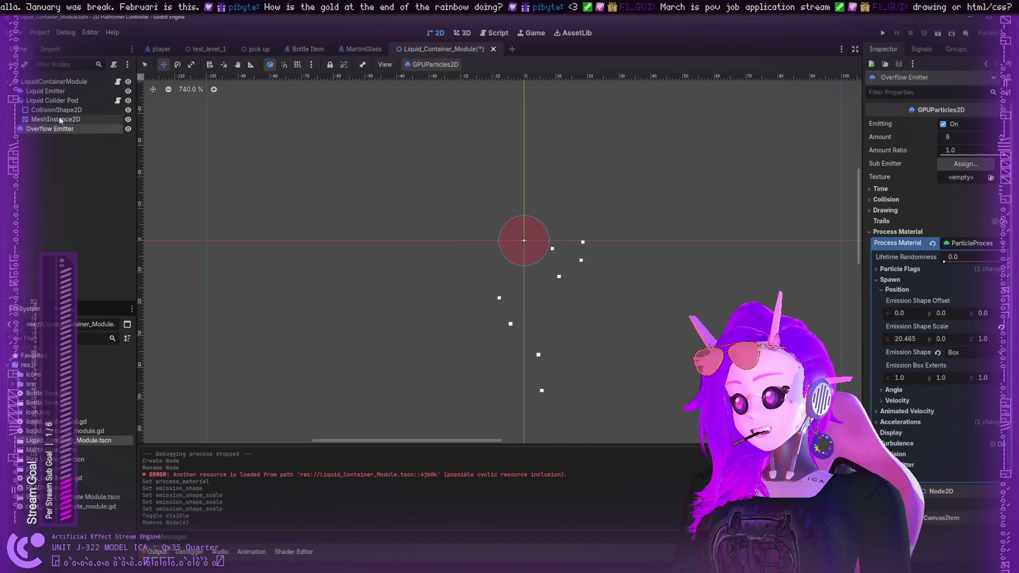
{"action": "left_click", "coordinate": [60, 120]}
- Commit an x scale of 20 for the Overflow Emitter's spawn box and reselect it
{"action": "left_click", "coordinate": [50, 129]}
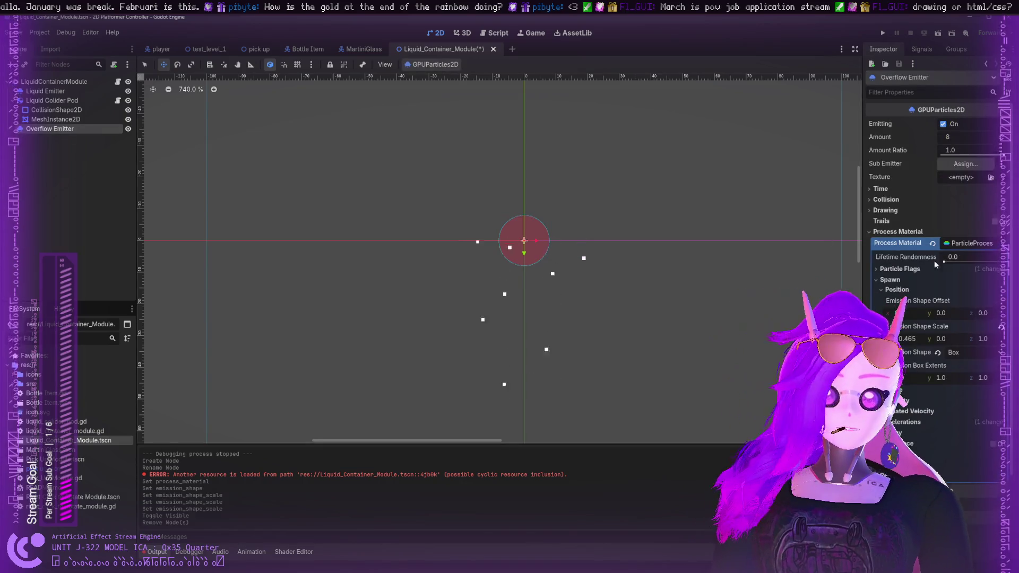
{"action": "scroll", "coordinate": [934, 260], "scroll_direction": "down", "scroll_amount": 2}
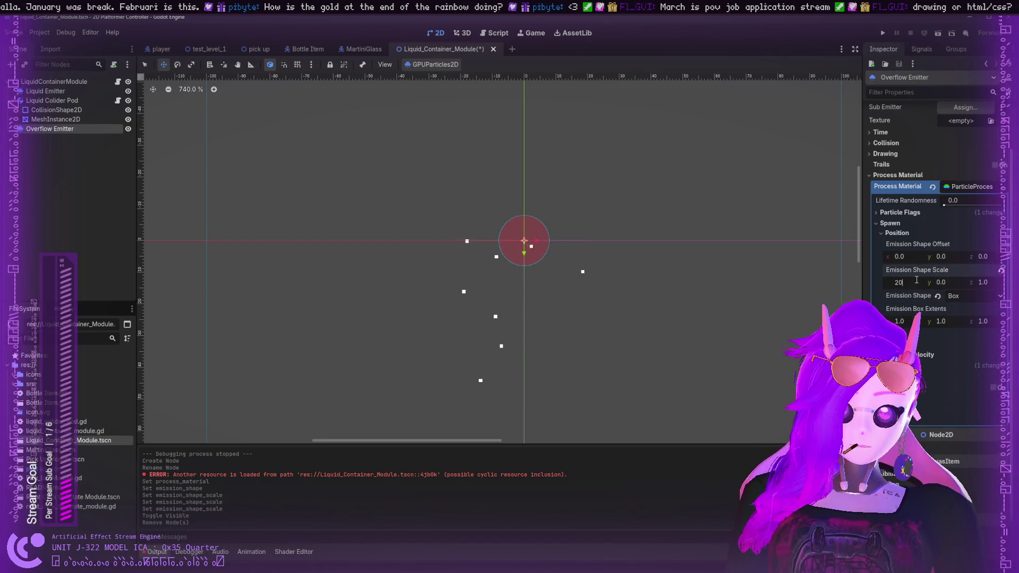
{"action": "key", "text": "Return"}
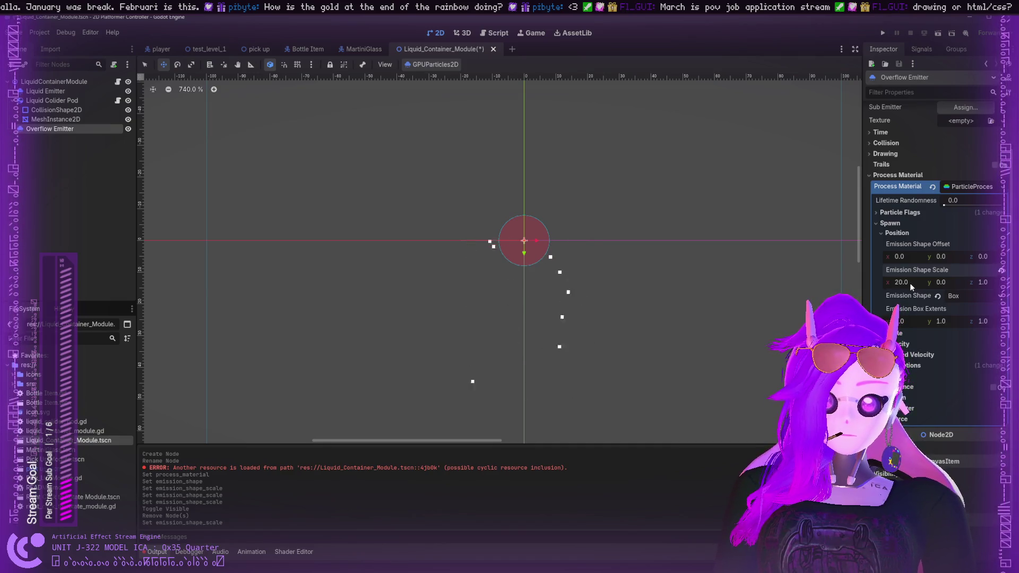
{"action": "scroll", "coordinate": [914, 253], "scroll_direction": "up", "scroll_amount": 3}
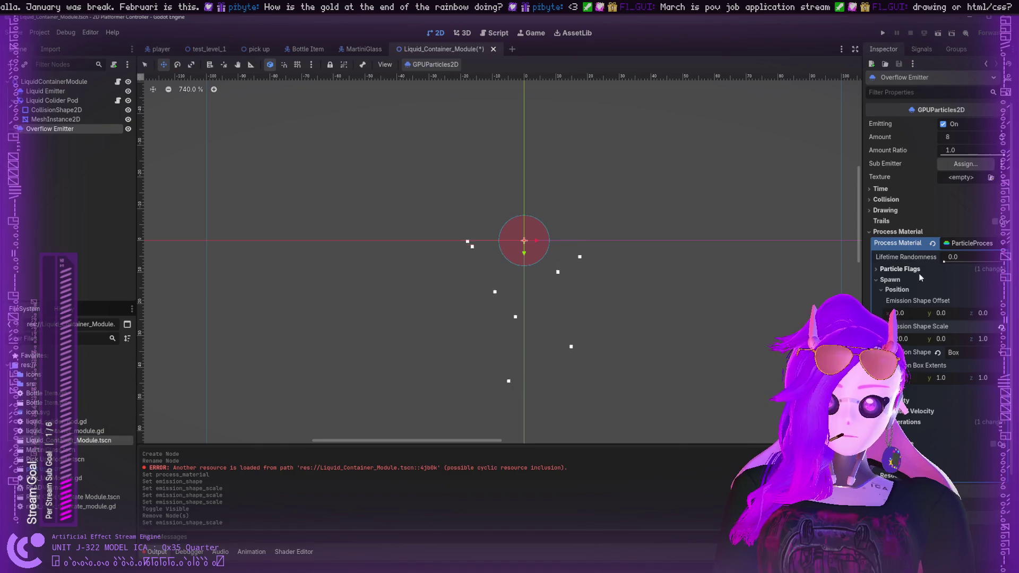
{"action": "left_click", "coordinate": [45, 91]}
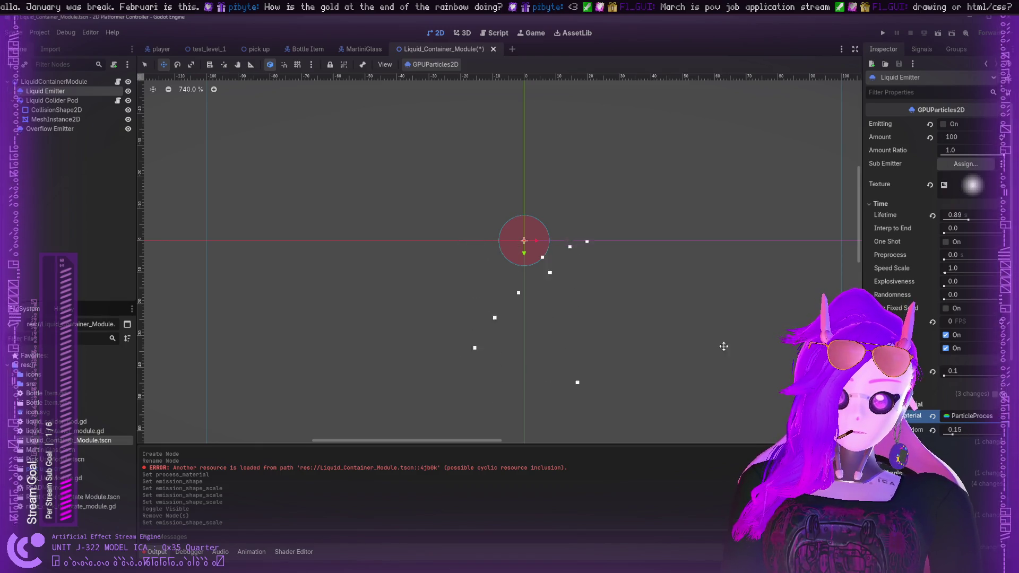
{"action": "left_click", "coordinate": [72, 132]}
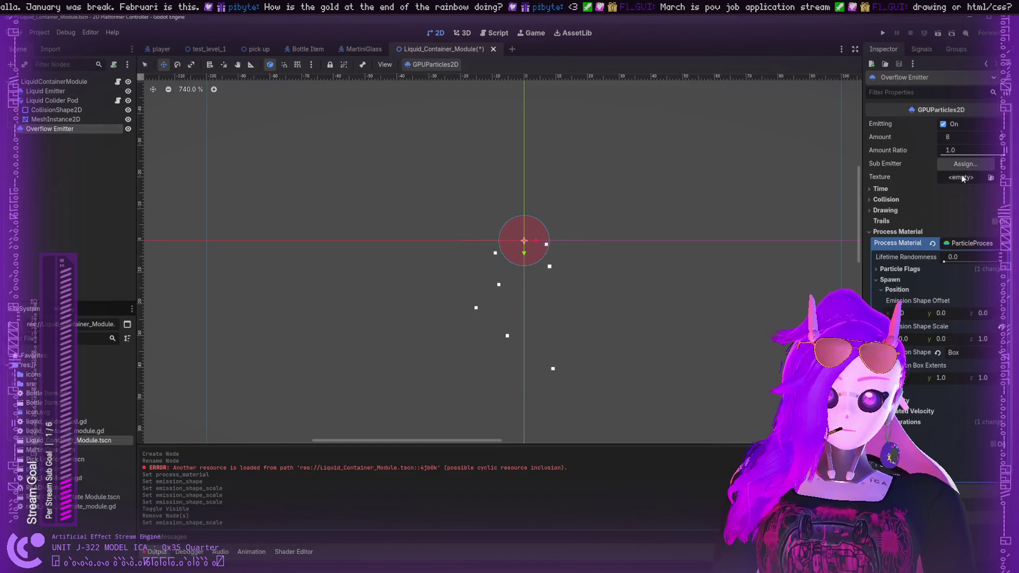
- Paste the soft circle texture into the Overflow Emitter's Texture slot
{"action": "key", "text": "ctrl+v"}
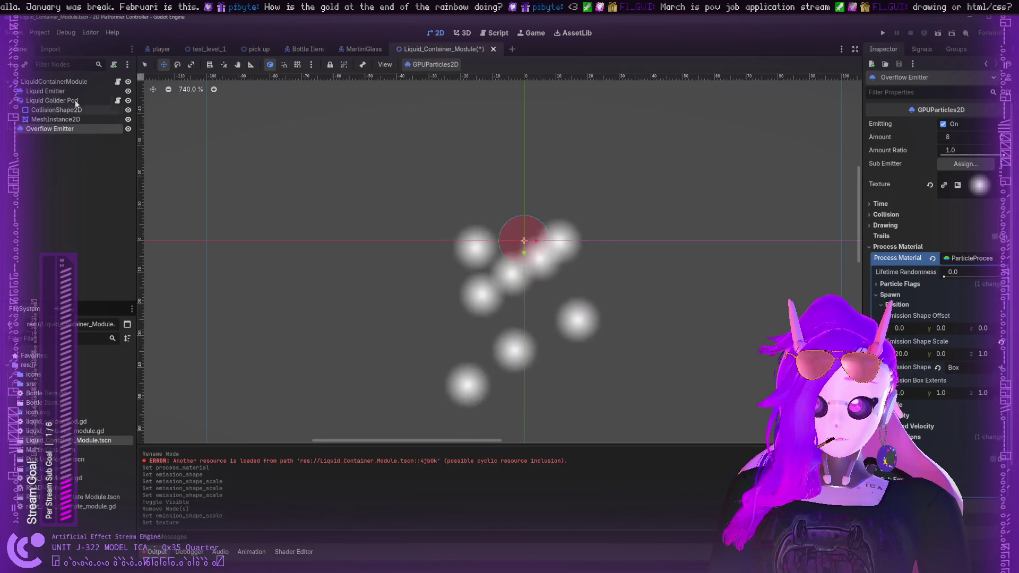
{"action": "scroll", "coordinate": [932, 395], "scroll_direction": "down", "scroll_amount": 2}
{"action": "scroll", "coordinate": [932, 391], "scroll_direction": "down", "scroll_amount": 1}
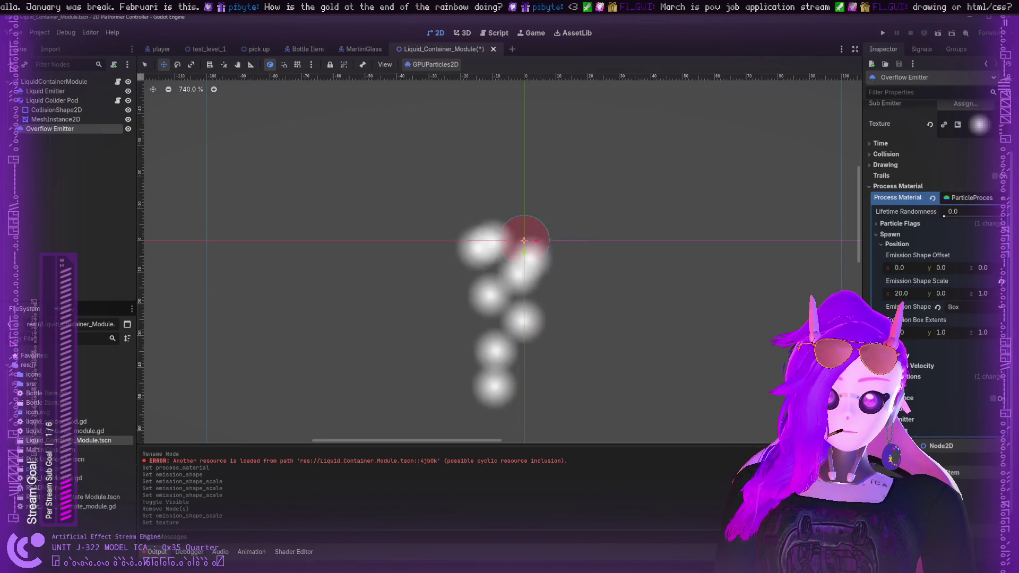
{"action": "scroll", "coordinate": [924, 237], "scroll_direction": "up", "scroll_amount": 2}
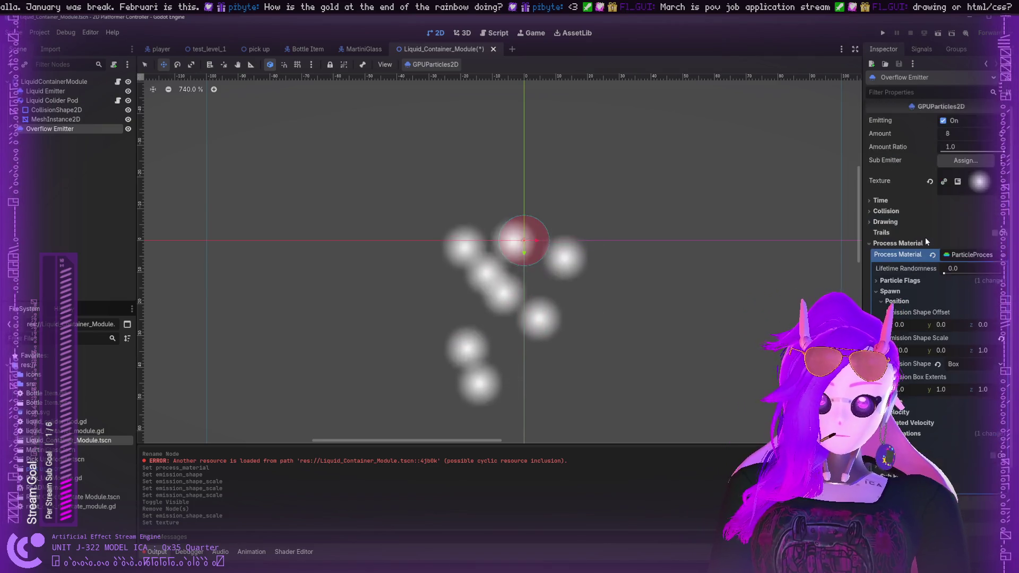
- Set the particle Amount to 1000, then lower it to 500
{"action": "left_click", "coordinate": [956, 139]}
{"action": "type", "text": "1000"}
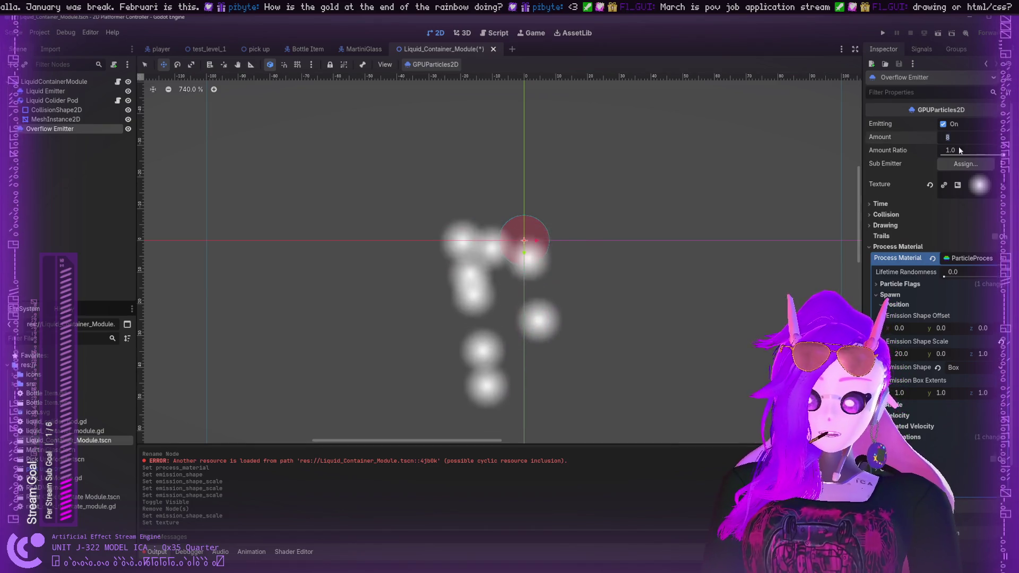
{"action": "key", "text": "Return"}
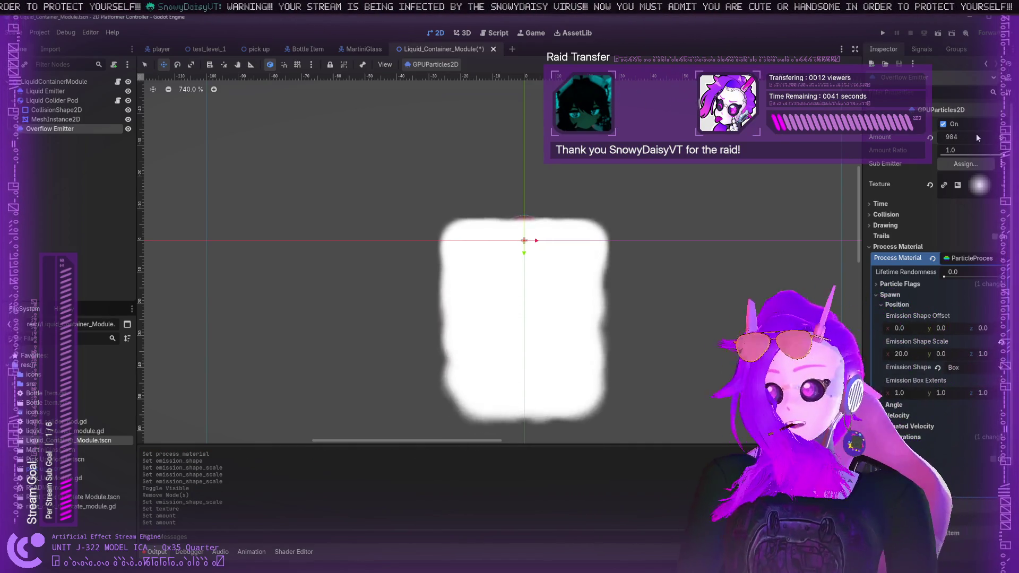
{"action": "left_click", "coordinate": [976, 134]}
{"action": "type", "text": "500"}
{"action": "key", "text": "Return"}
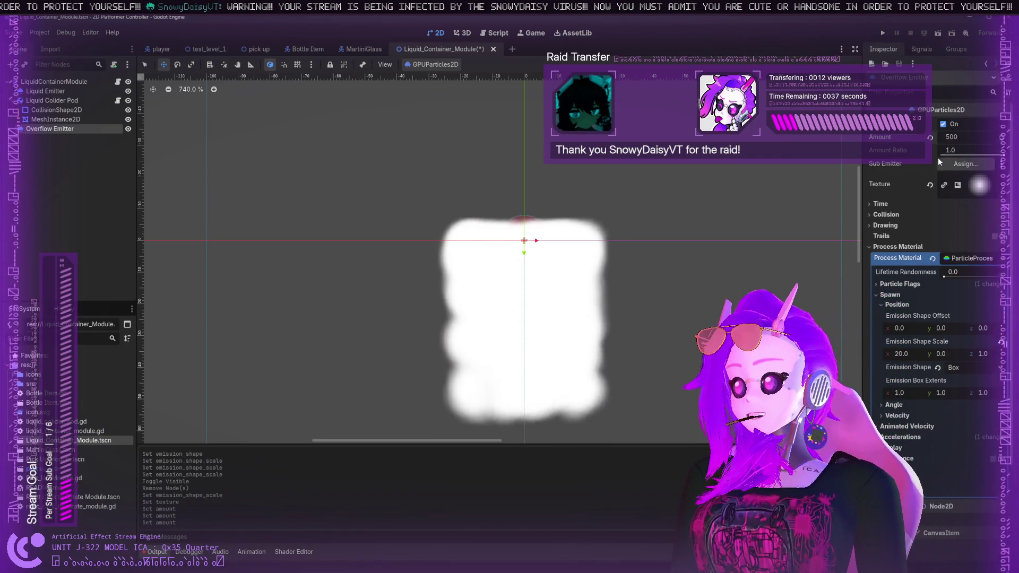
{"action": "scroll", "coordinate": [944, 266], "scroll_direction": "down", "scroll_amount": 3}
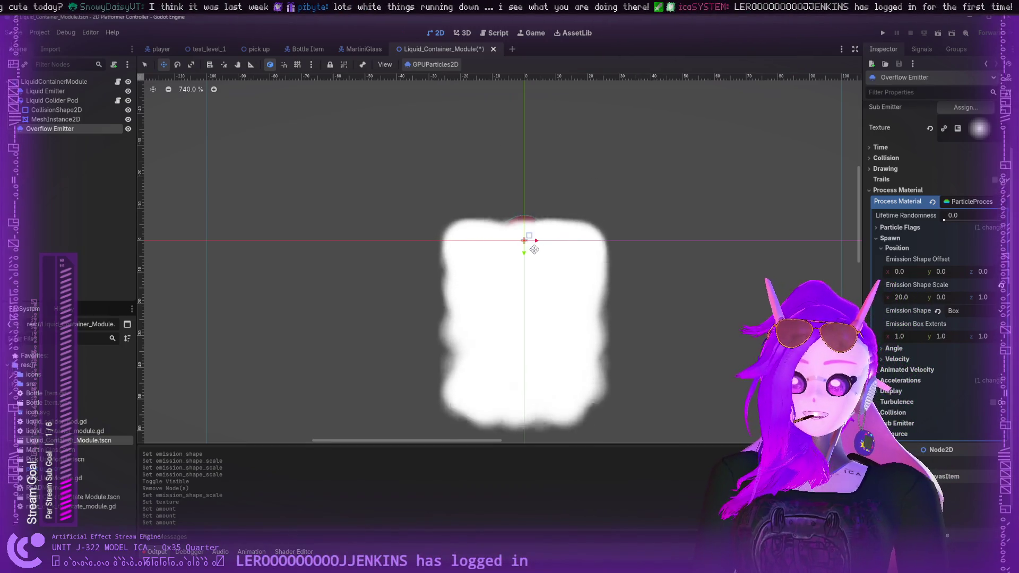
- Hide the Overflow Emitter's particles on the canvas and launch the game to test pouring
{"action": "scroll", "coordinate": [912, 101], "scroll_direction": "up", "scroll_amount": 3}
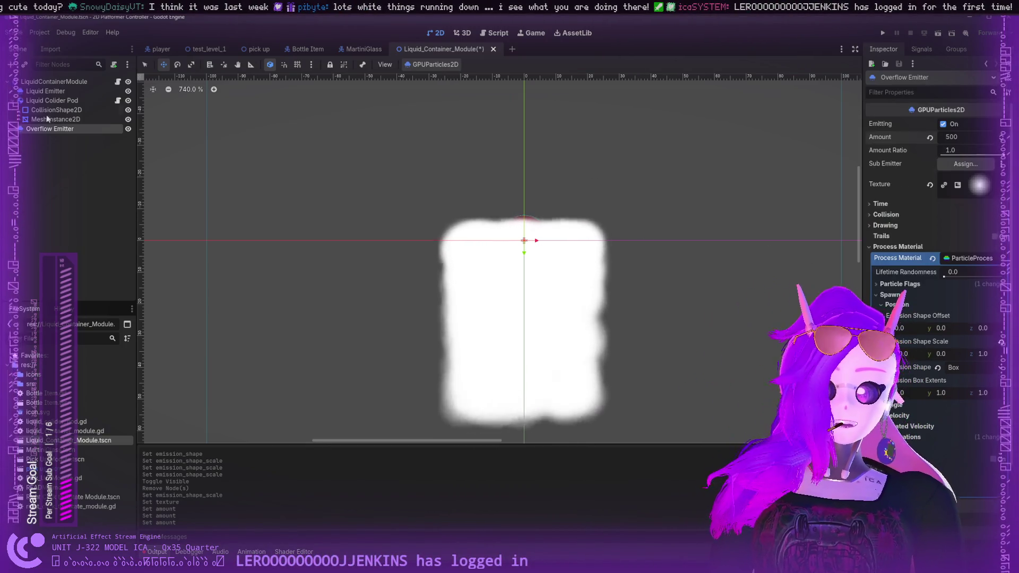
{"action": "left_click", "coordinate": [127, 129]}
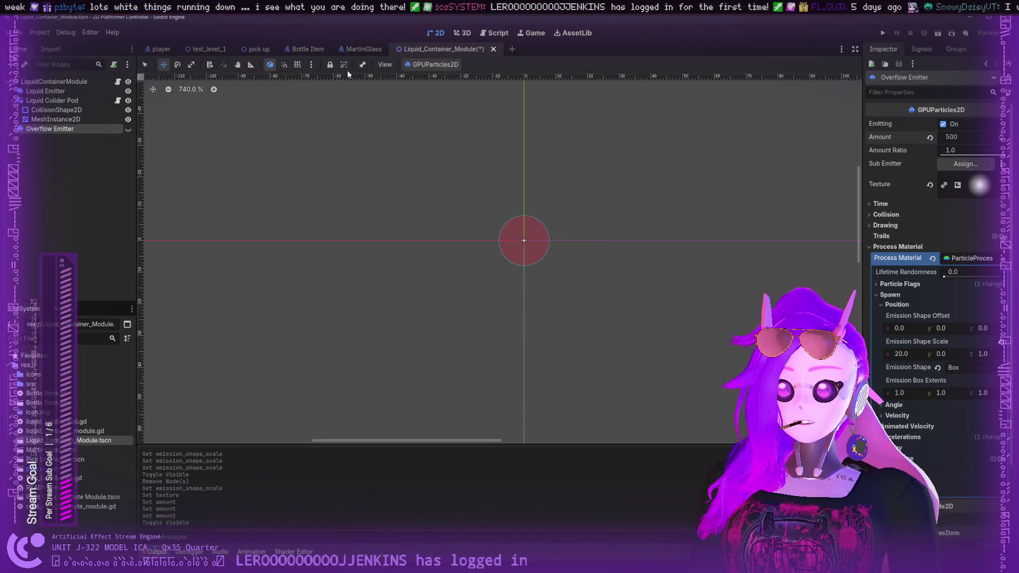
{"action": "left_click", "coordinate": [884, 36]}
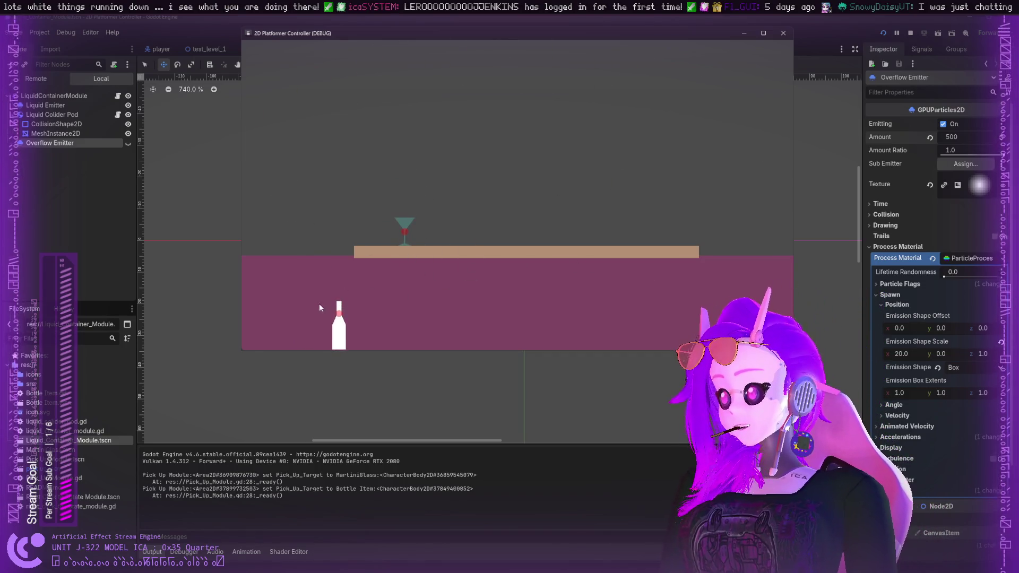
- In the running game, move the bottle over the martini glass and tilt it to pour liquid in
{"action": "mouse_move", "coordinate": [505, 139]}
{"action": "left_mouse_down"}
{"action": "mouse_move", "coordinate": [500, 153]}
{"action": "mouse_move", "coordinate": [423, 150]}
{"action": "mouse_move", "coordinate": [431, 198]}
{"action": "left_mouse_up"}
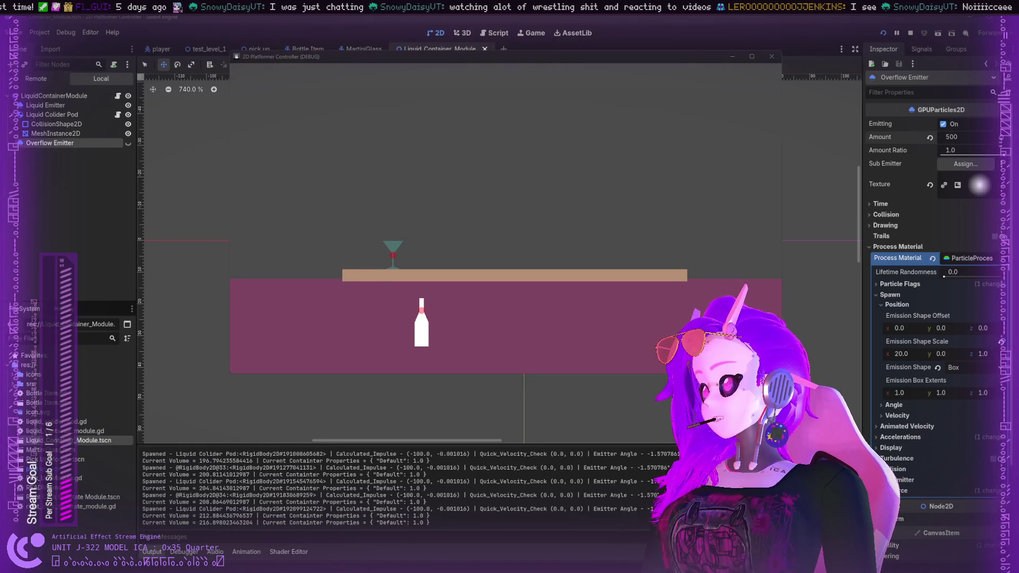
{"action": "mouse_move", "coordinate": [421, 305]}
{"action": "left_mouse_down"}
{"action": "mouse_move", "coordinate": [417, 172]}
{"action": "mouse_move", "coordinate": [428, 194]}
{"action": "mouse_move", "coordinate": [493, 175]}
{"action": "mouse_move", "coordinate": [480, 221]}
{"action": "left_mouse_up"}
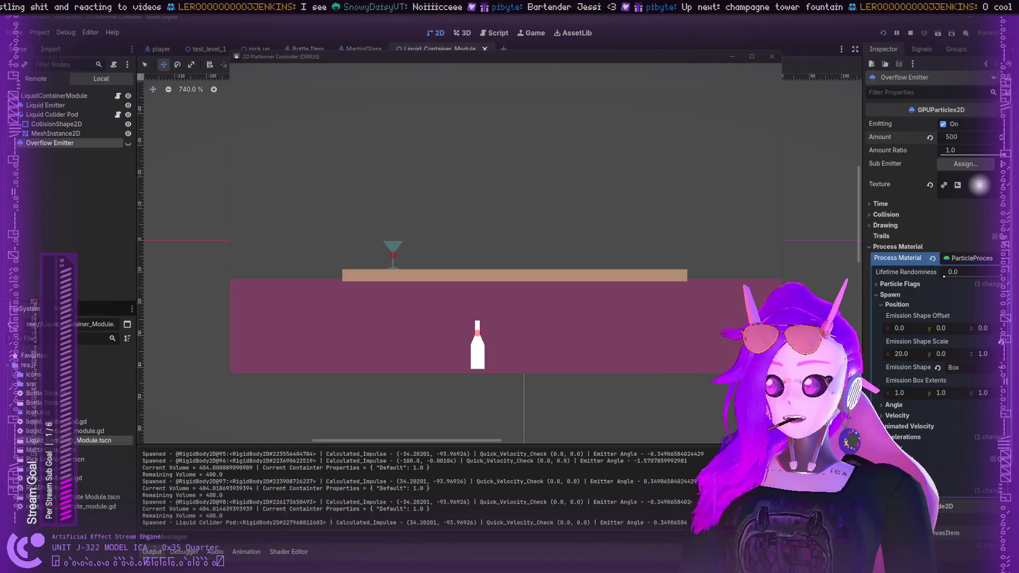
- Lift and tip the glass, swing the bottle to spill liquid, pour again, then stop the game with F8
{"action": "mouse_move", "coordinate": [393, 254]}
{"action": "left_mouse_down"}
{"action": "mouse_move", "coordinate": [403, 163]}
{"action": "mouse_move", "coordinate": [417, 171]}
{"action": "mouse_move", "coordinate": [403, 202]}
{"action": "left_mouse_up"}
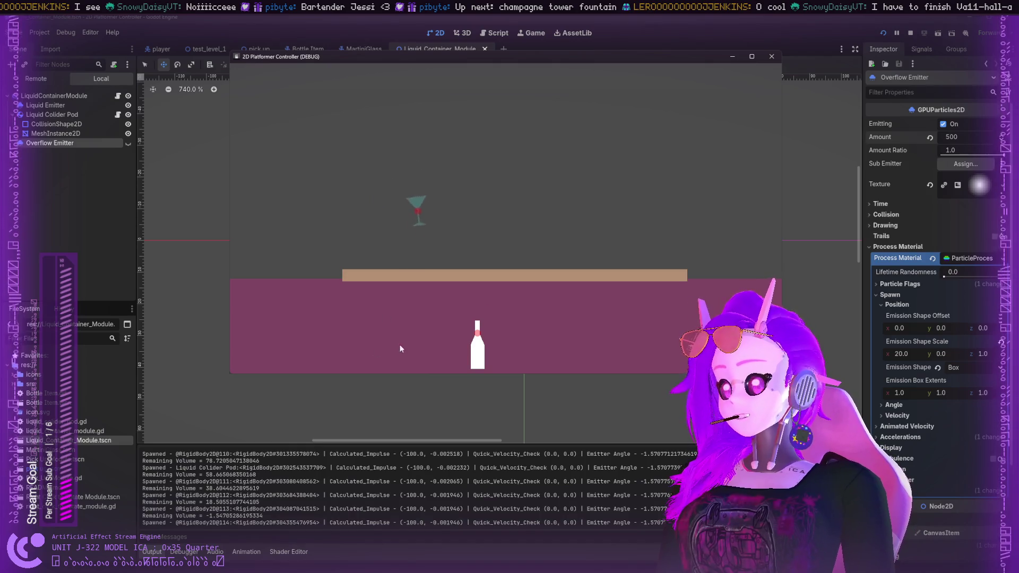
{"action": "mouse_move", "coordinate": [485, 347]}
{"action": "left_mouse_down"}
{"action": "mouse_move", "coordinate": [583, 183]}
{"action": "mouse_move", "coordinate": [659, 211]}
{"action": "mouse_move", "coordinate": [509, 243]}
{"action": "mouse_move", "coordinate": [589, 206]}
{"action": "mouse_move", "coordinate": [533, 183]}
{"action": "mouse_move", "coordinate": [501, 268]}
{"action": "mouse_move", "coordinate": [504, 332]}
{"action": "mouse_move", "coordinate": [486, 199]}
{"action": "mouse_move", "coordinate": [499, 191]}
{"action": "mouse_move", "coordinate": [475, 315]}
{"action": "mouse_move", "coordinate": [467, 154]}
{"action": "mouse_move", "coordinate": [447, 182]}
{"action": "mouse_move", "coordinate": [444, 225]}
{"action": "mouse_move", "coordinate": [461, 193]}
{"action": "mouse_move", "coordinate": [486, 257]}
{"action": "mouse_move", "coordinate": [485, 233]}
{"action": "left_mouse_up"}
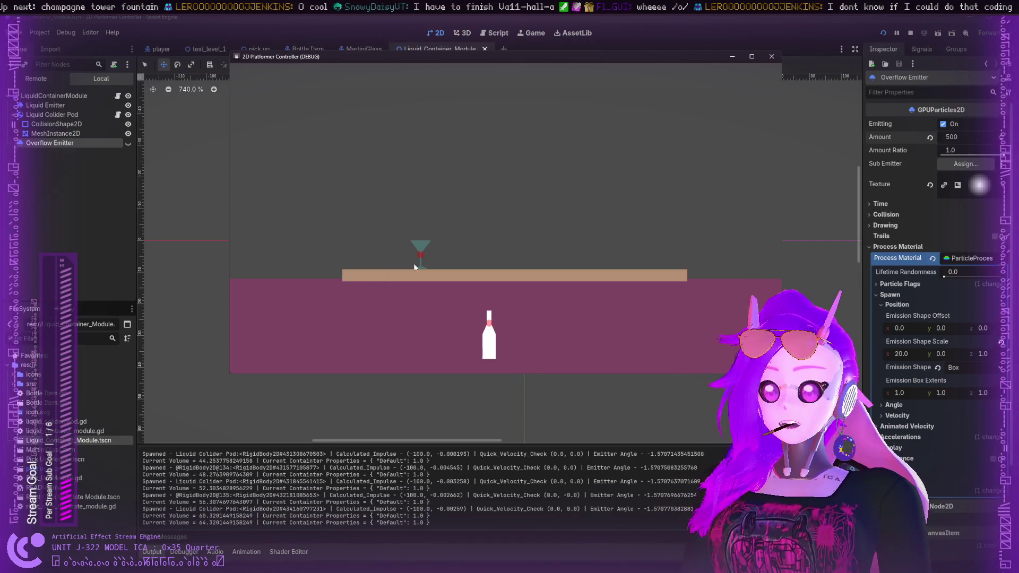
{"action": "left_click_drag", "start_coordinate": [415, 206], "coordinate": [390, 230]}
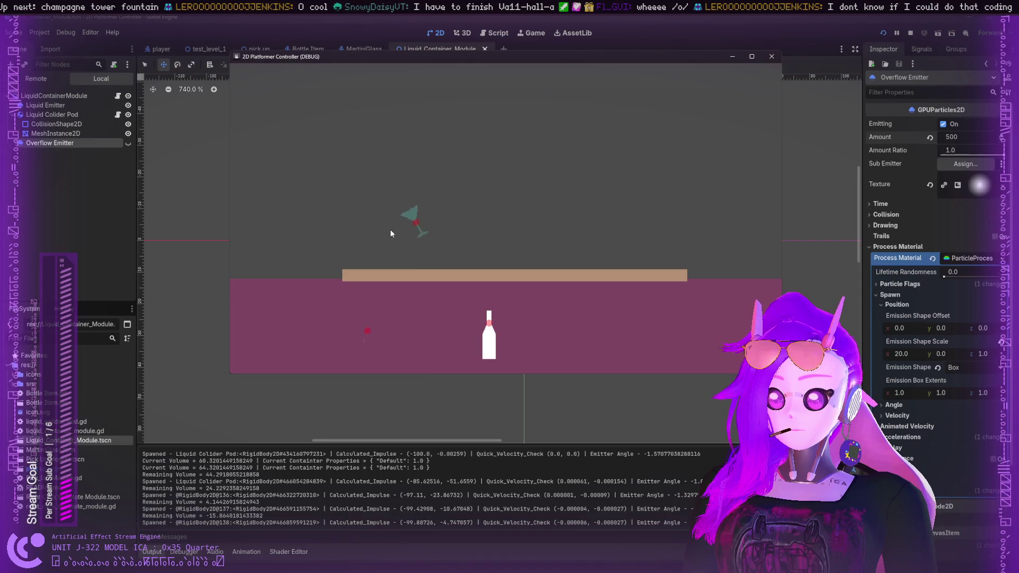
{"action": "mouse_move", "coordinate": [493, 337]}
{"action": "left_mouse_down"}
{"action": "mouse_move", "coordinate": [467, 183]}
{"action": "mouse_move", "coordinate": [457, 196]}
{"action": "left_mouse_up"}
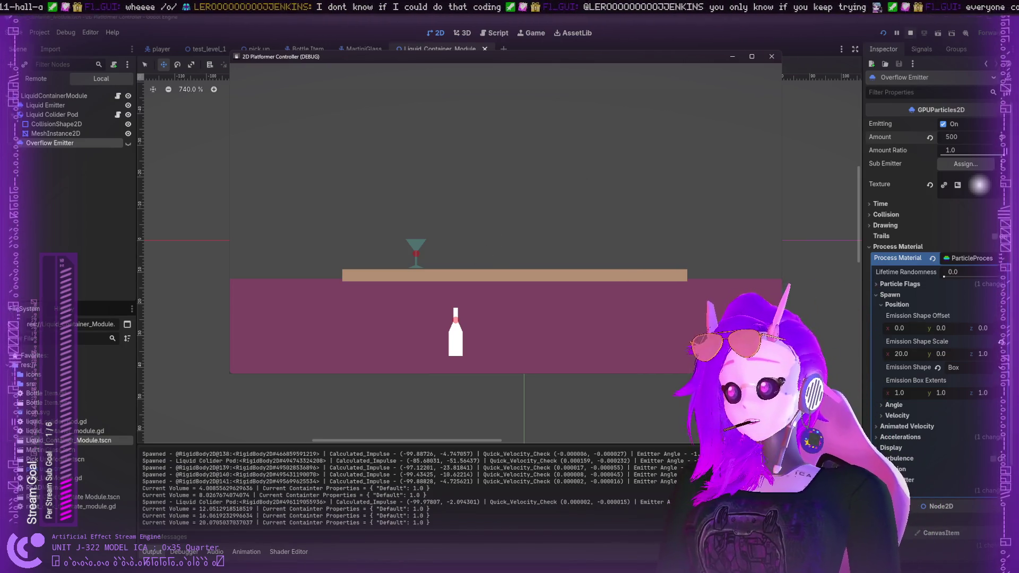
{"action": "key", "text": "F8"}
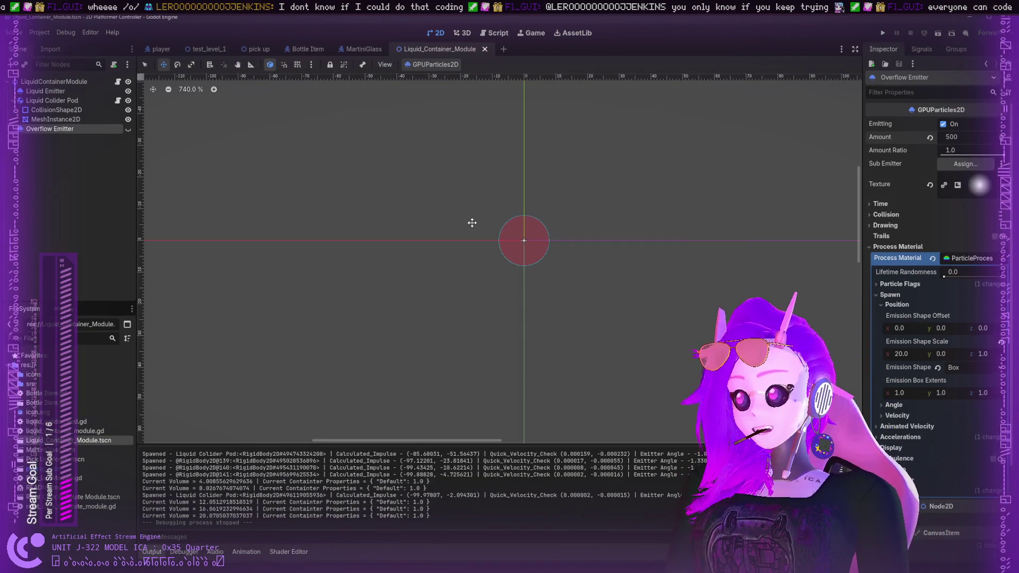
- Go from the MartiniGlass scene to the Bottle Item scene and bring up liquid_container_module.gd
{"action": "left_click", "coordinate": [346, 50]}
{"action": "left_click", "coordinate": [296, 49]}
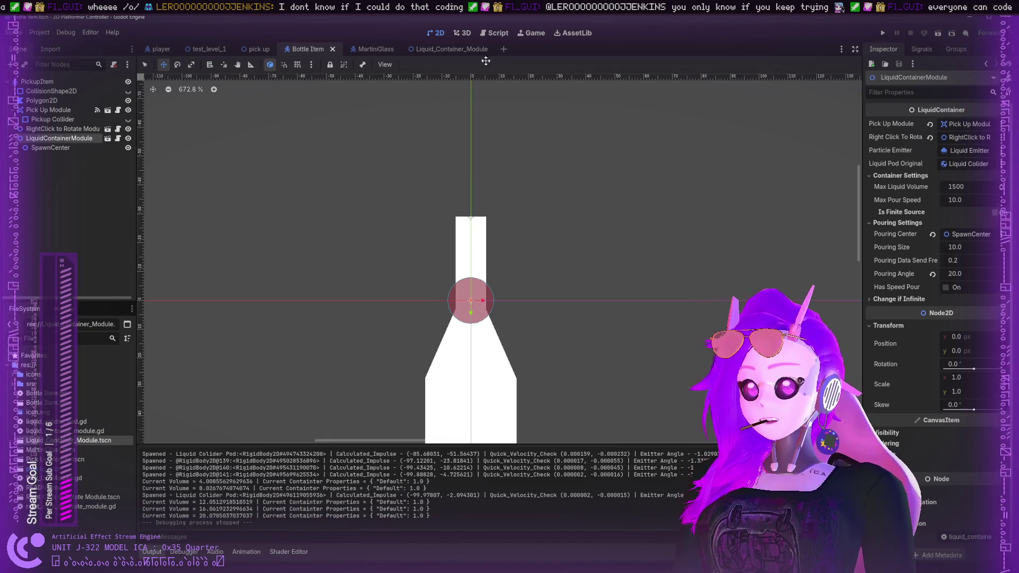
{"action": "left_click", "coordinate": [494, 33]}
{"action": "scroll", "coordinate": [435, 328], "scroll_direction": "down", "scroll_amount": 4}
{"action": "scroll", "coordinate": [473, 288], "scroll_direction": "up", "scroll_amount": 5}
- Highlight parts of the Calculated_Impulse line, including the global_rotation term, then scroll down through the code
{"action": "mouse_move", "coordinate": [336, 265]}
{"action": "left_mouse_down"}
{"action": "mouse_move", "coordinate": [530, 290]}
{"action": "mouse_move", "coordinate": [609, 276]}
{"action": "left_mouse_up"}
{"action": "left_click_drag", "start_coordinate": [536, 424], "coordinate": [653, 402]}
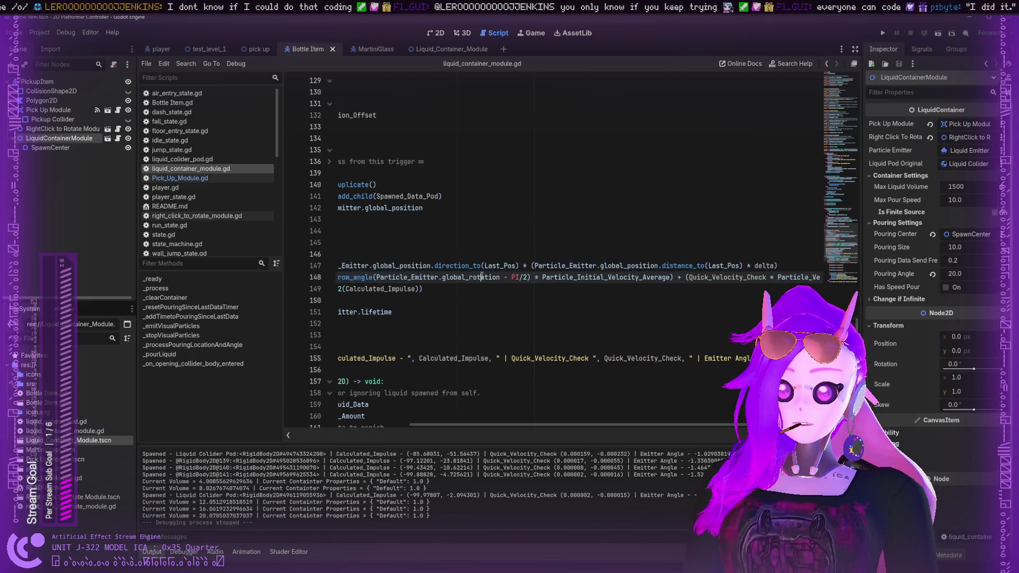
{"action": "left_click_drag", "start_coordinate": [512, 277], "coordinate": [441, 277]}
{"action": "left_click_drag", "start_coordinate": [670, 277], "coordinate": [816, 278]}
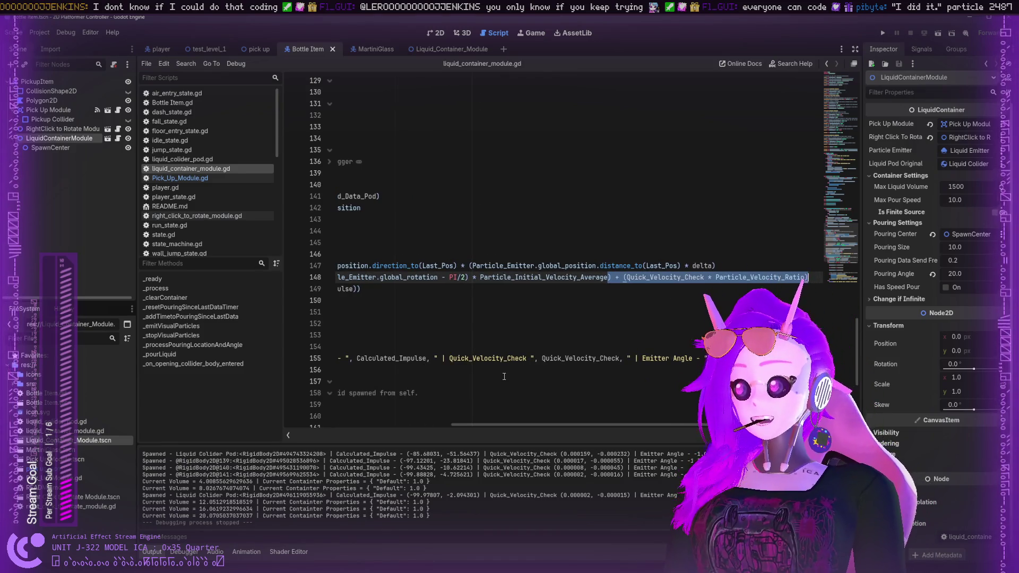
{"action": "scroll", "coordinate": [574, 421], "scroll_direction": "left", "scroll_amount": 5}
{"action": "scroll", "coordinate": [533, 340], "scroll_direction": "down", "scroll_amount": 2}
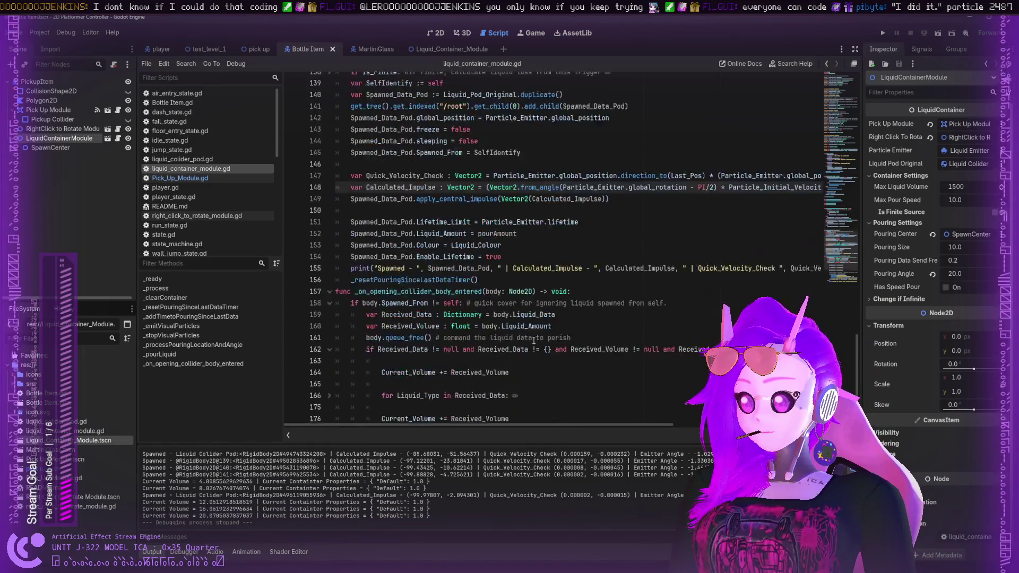
{"action": "scroll", "coordinate": [534, 341], "scroll_direction": "down", "scroll_amount": 3}
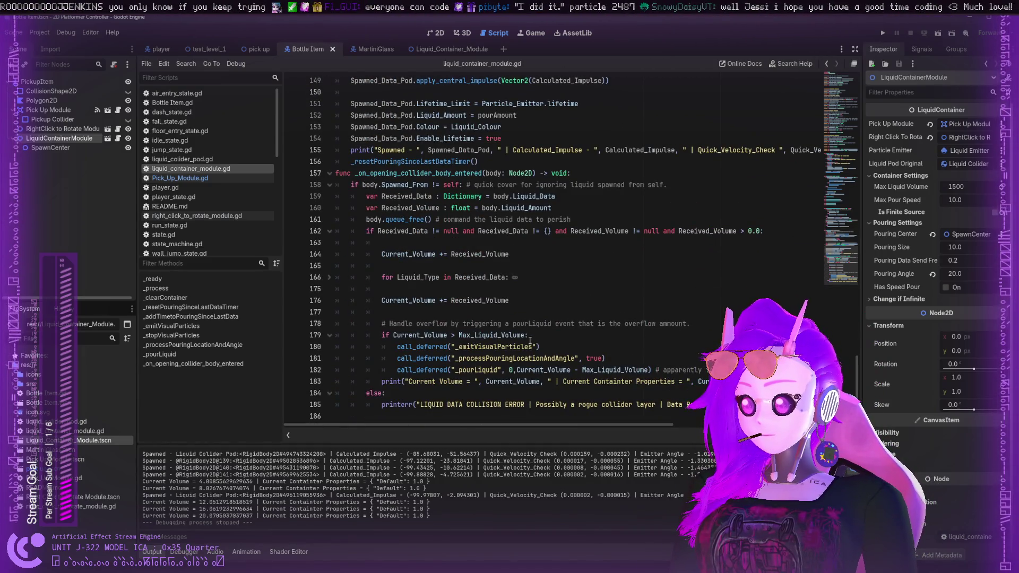
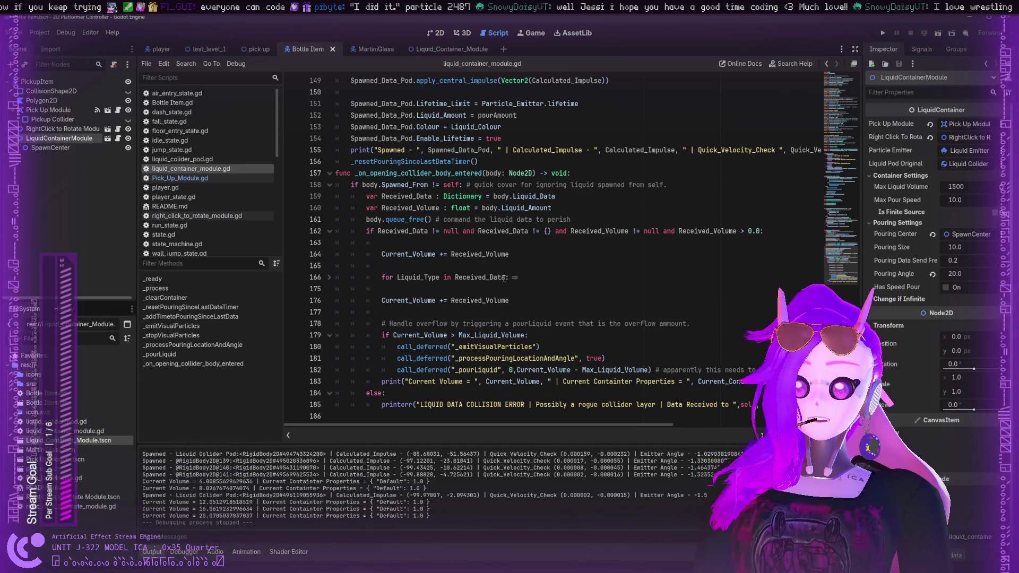
- Select the pod creation and setup lines in _pourLiquid
{"action": "mouse_move", "coordinate": [544, 305]}
{"action": "left_mouse_down"}
{"action": "mouse_move", "coordinate": [382, 300]}
{"action": "mouse_move", "coordinate": [466, 161]}
{"action": "mouse_move", "coordinate": [478, 329]}
{"action": "mouse_move", "coordinate": [471, 184]}
{"action": "mouse_move", "coordinate": [525, 207]}
{"action": "mouse_move", "coordinate": [551, 268]}
{"action": "mouse_move", "coordinate": [525, 318]}
{"action": "mouse_move", "coordinate": [525, 254]}
{"action": "left_mouse_up"}
{"action": "scroll", "coordinate": [520, 226], "scroll_direction": "up", "scroll_amount": 5}
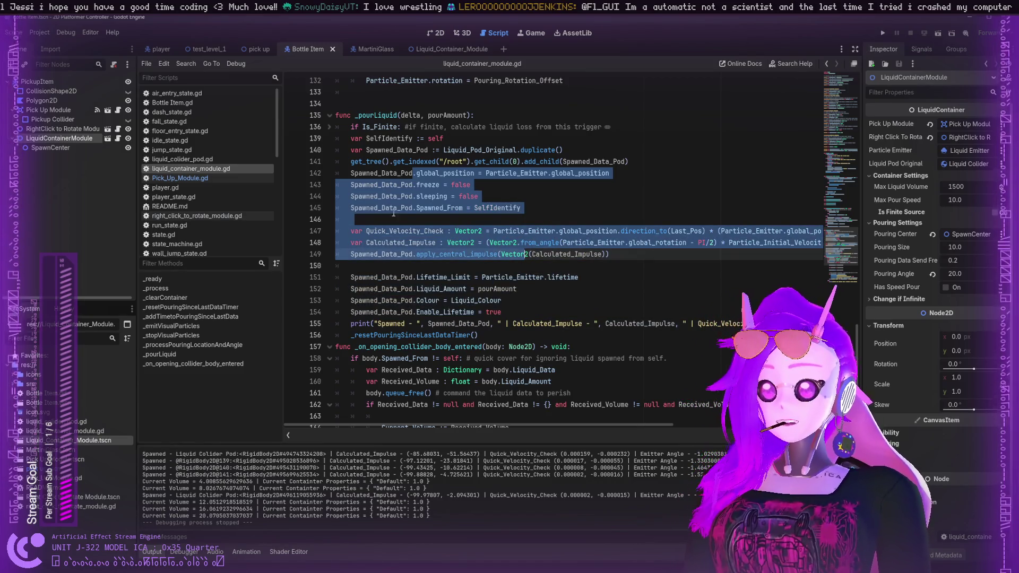
{"action": "mouse_move", "coordinate": [387, 138]}
{"action": "left_mouse_down"}
{"action": "mouse_move", "coordinate": [478, 345]}
{"action": "mouse_move", "coordinate": [504, 249]}
{"action": "mouse_move", "coordinate": [472, 282]}
{"action": "mouse_move", "coordinate": [514, 292]}
{"action": "left_mouse_up"}
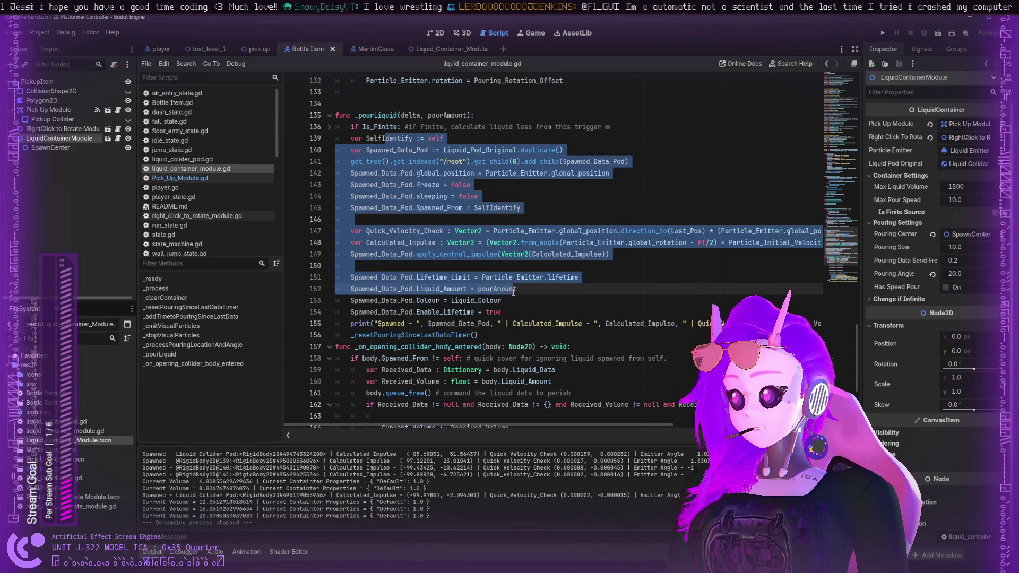
{"action": "left_click", "coordinate": [413, 208]}
{"action": "mouse_move", "coordinate": [355, 138]}
{"action": "left_mouse_down"}
{"action": "mouse_move", "coordinate": [409, 211]}
{"action": "mouse_move", "coordinate": [406, 230]}
{"action": "mouse_move", "coordinate": [489, 219]}
{"action": "left_mouse_up"}
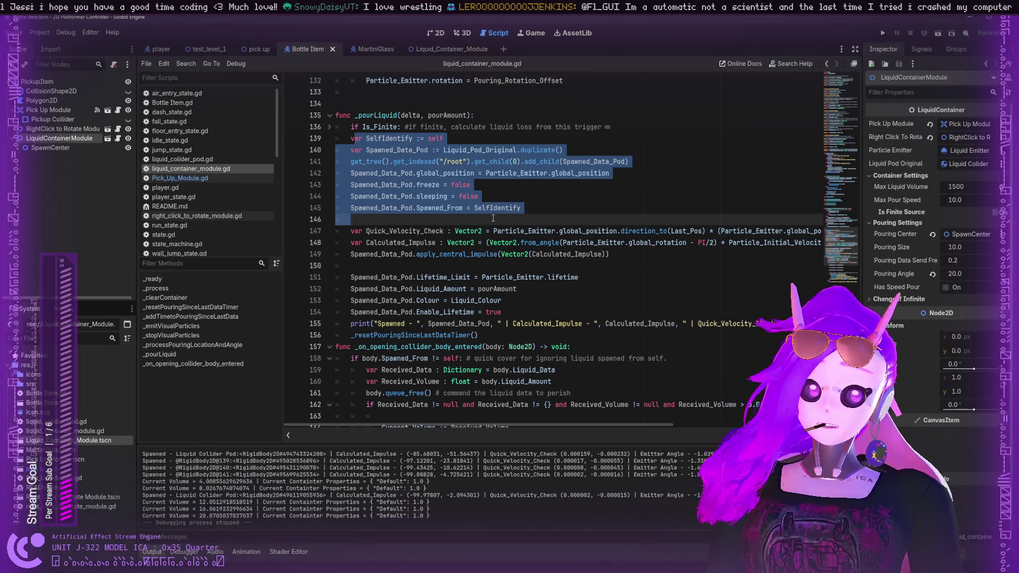
- Check the level with the bottle and glass, then return to the liquid container script
{"action": "left_click", "coordinate": [493, 218]}
{"action": "left_click", "coordinate": [208, 49]}
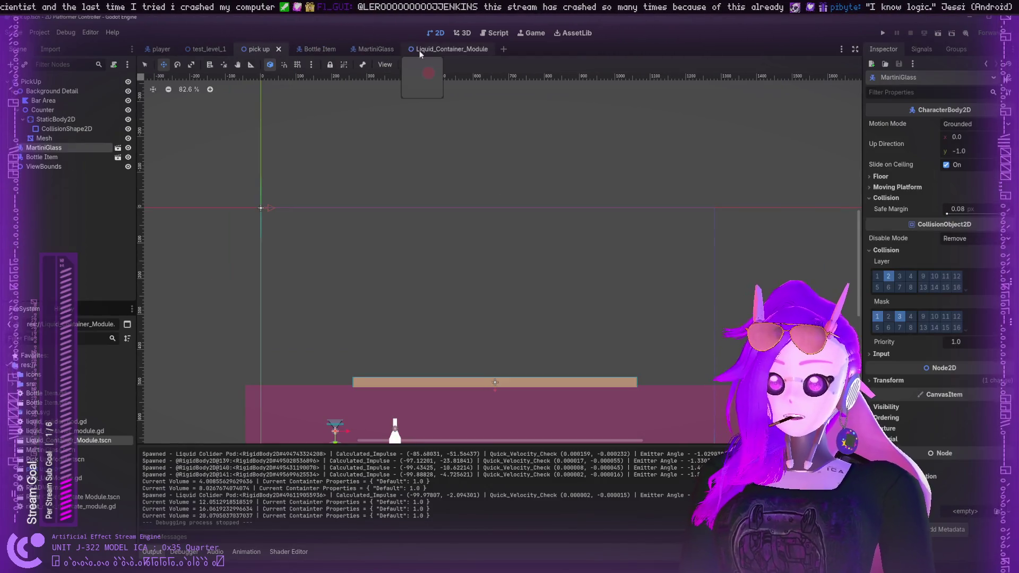
{"action": "left_click", "coordinate": [308, 48]}
{"action": "left_click", "coordinate": [483, 36]}
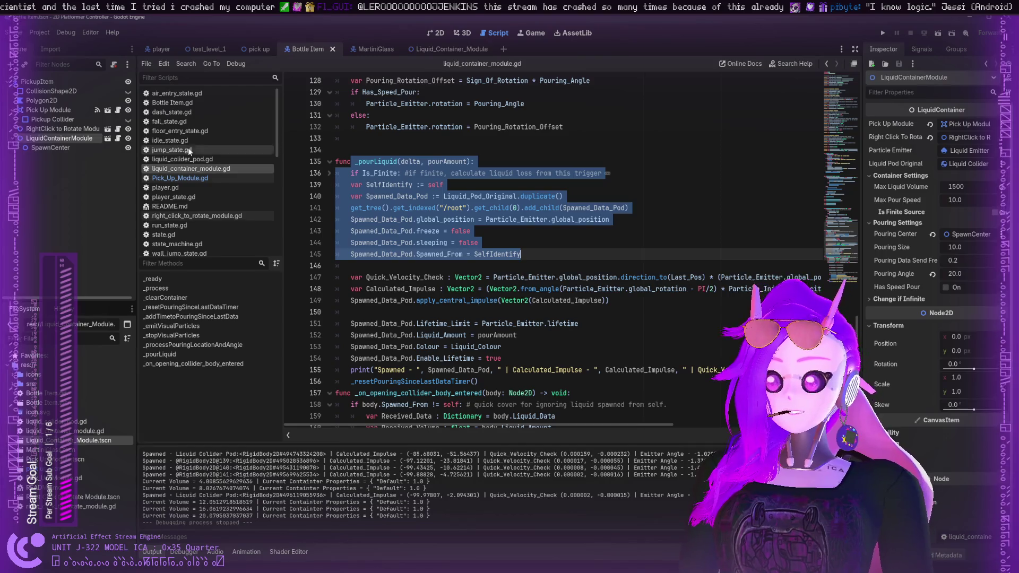
- Look through fall_state.gd, state.gd and dash_state.gd
{"action": "left_click", "coordinate": [176, 122]}
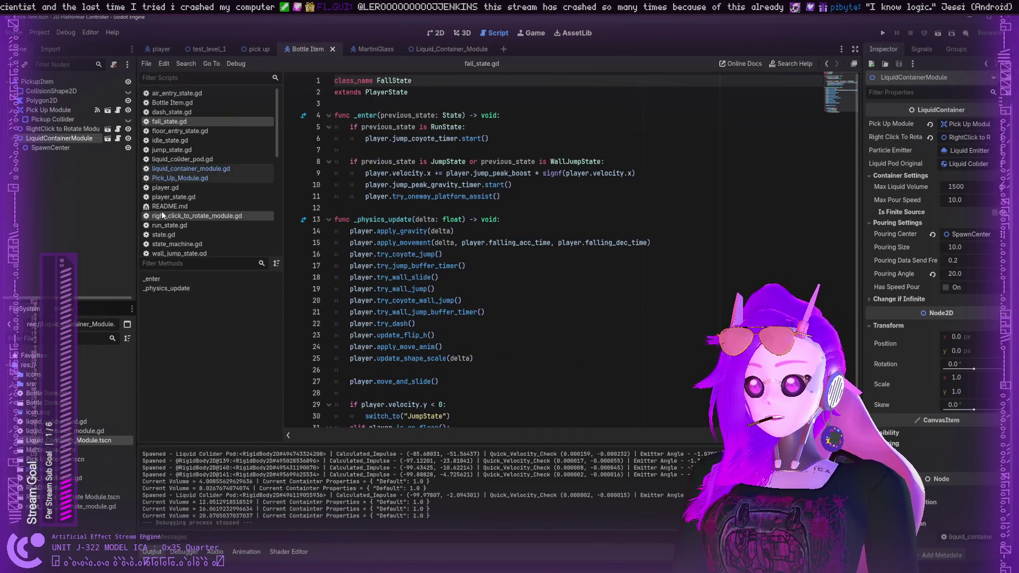
{"action": "left_click", "coordinate": [176, 236]}
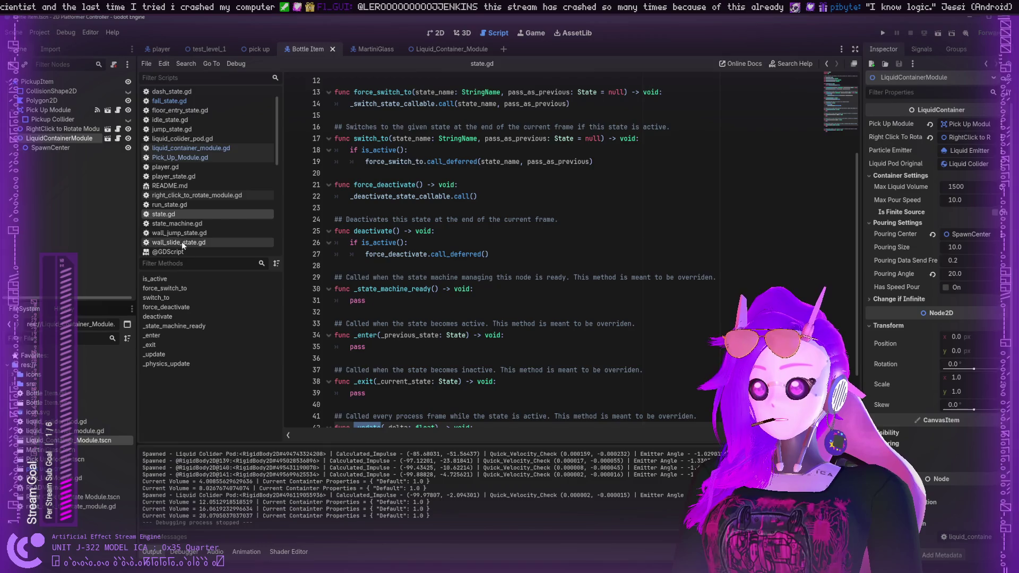
{"action": "scroll", "coordinate": [180, 228], "scroll_direction": "up", "scroll_amount": 1}
{"action": "left_click", "coordinate": [178, 112]}
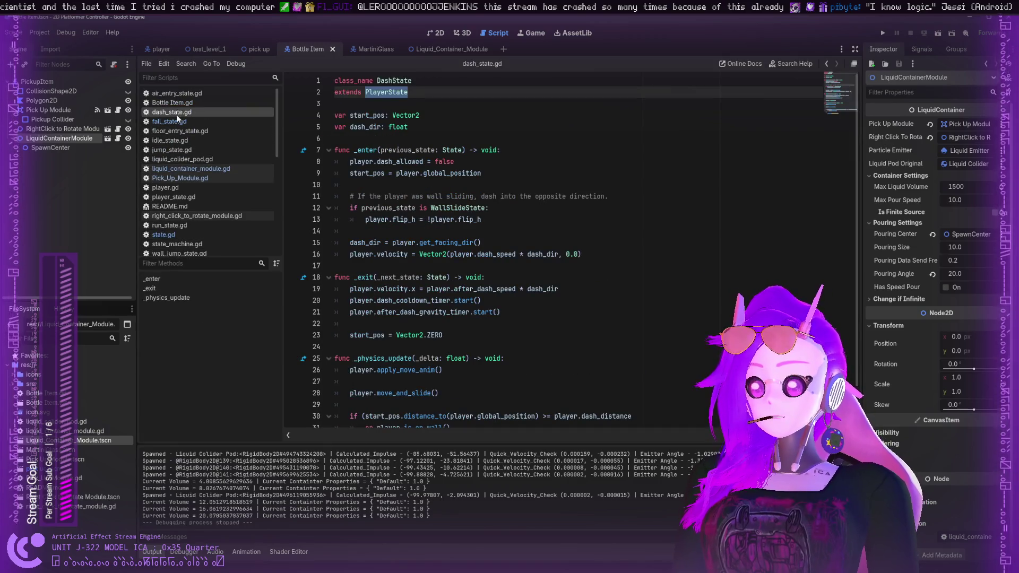
- In player.gd, review the exported variables, _physics_process and get_facing_dir
{"action": "left_click", "coordinate": [219, 188]}
{"action": "scroll", "coordinate": [392, 170], "scroll_direction": "up", "scroll_amount": 20}
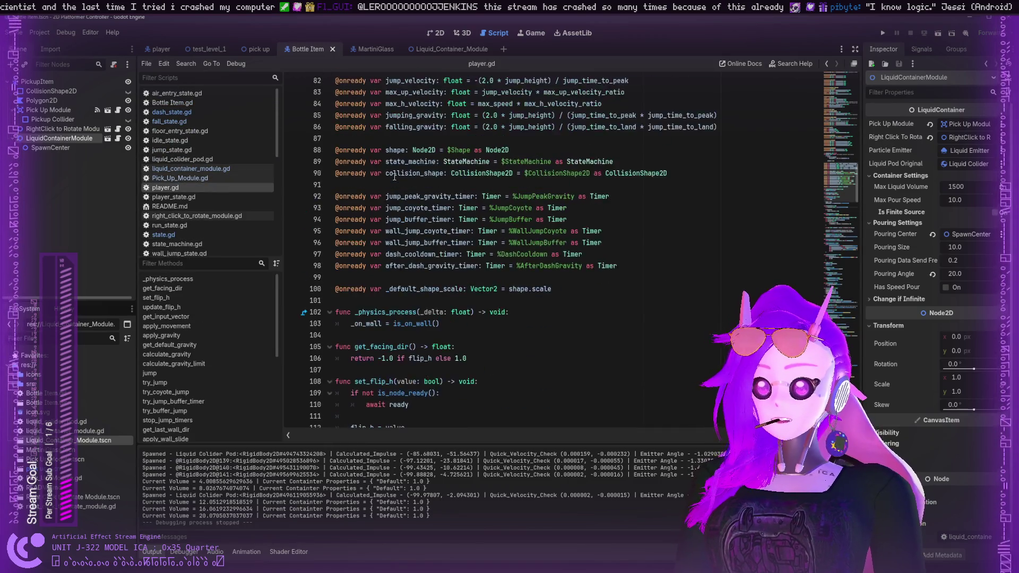
{"action": "mouse_move", "coordinate": [350, 172]}
{"action": "left_mouse_down"}
{"action": "mouse_move", "coordinate": [372, 177]}
{"action": "mouse_move", "coordinate": [393, 318]}
{"action": "left_mouse_up"}
{"action": "scroll", "coordinate": [459, 257], "scroll_direction": "down", "scroll_amount": 15}
{"action": "scroll", "coordinate": [459, 257], "scroll_direction": "down", "scroll_amount": 15}
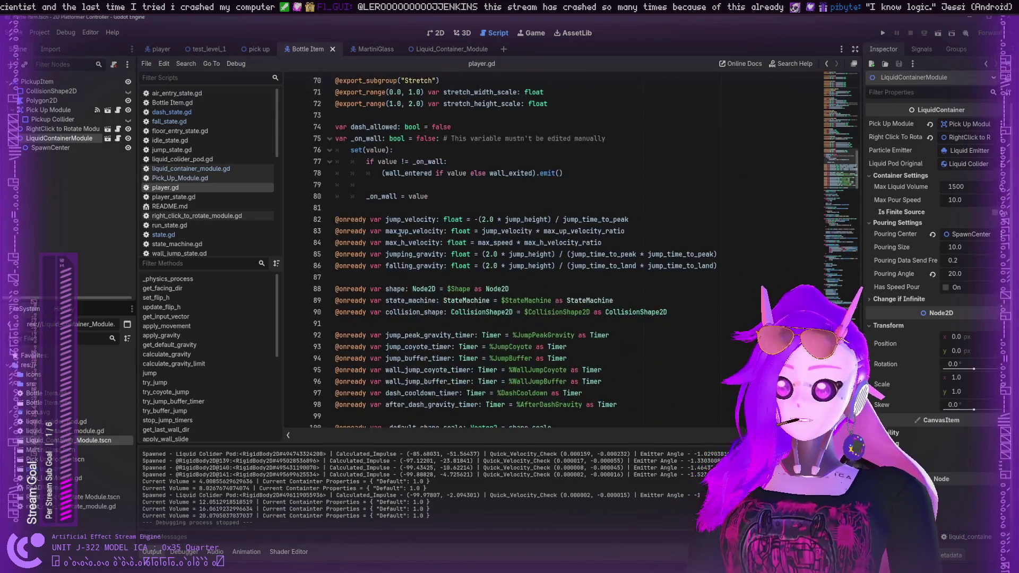
{"action": "scroll", "coordinate": [393, 220], "scroll_direction": "up", "scroll_amount": 5}
{"action": "double_click", "coordinate": [386, 248]}
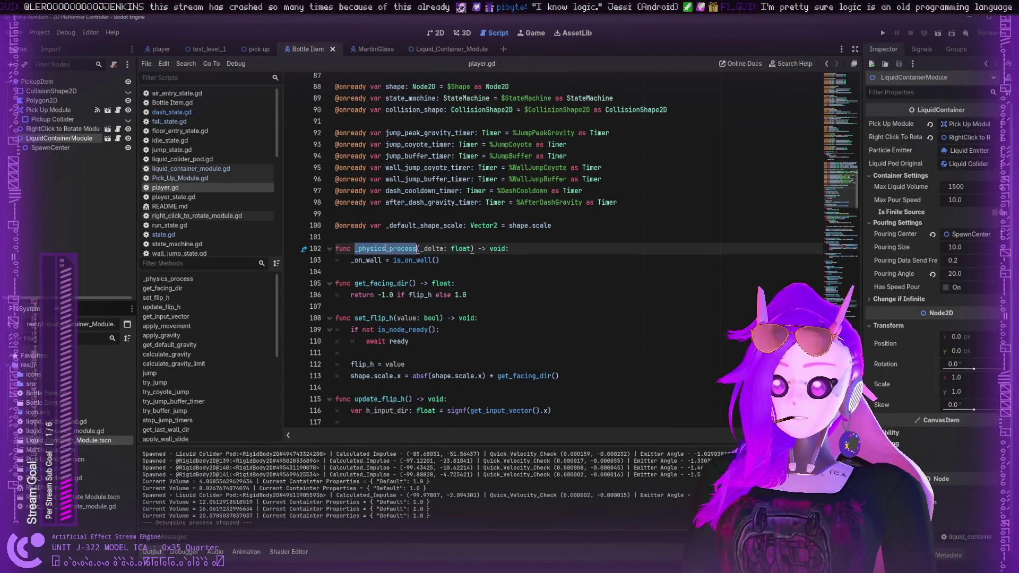
{"action": "double_click", "coordinate": [373, 284]}
{"action": "left_click_drag", "start_coordinate": [354, 284], "coordinate": [391, 285]}
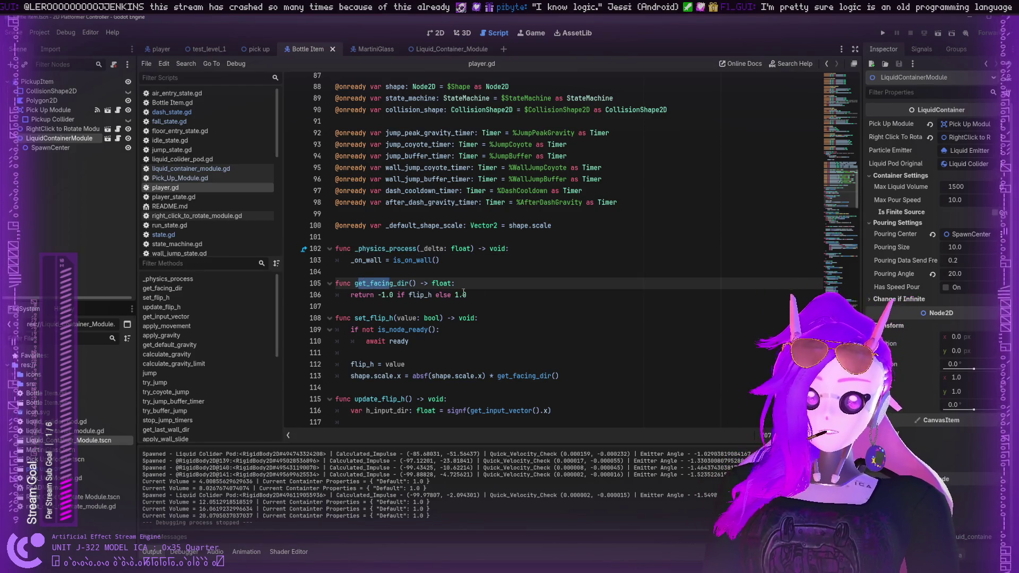
- Review player.gd's flip, get_input_vector, wall slide and try_wall_jump helpers
{"action": "scroll", "coordinate": [412, 242], "scroll_direction": "down", "scroll_amount": 5}
{"action": "left_click_drag", "start_coordinate": [375, 221], "coordinate": [396, 318]}
{"action": "scroll", "coordinate": [396, 218], "scroll_direction": "down", "scroll_amount": 20}
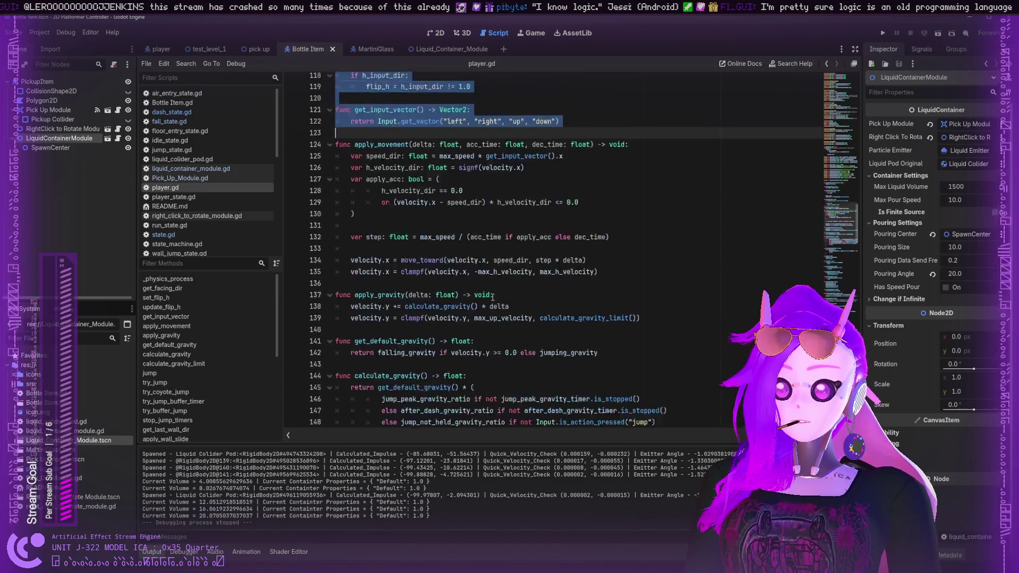
{"action": "mouse_move", "coordinate": [378, 178]}
{"action": "left_mouse_down"}
{"action": "mouse_move", "coordinate": [366, 313]}
{"action": "mouse_move", "coordinate": [456, 340]}
{"action": "mouse_move", "coordinate": [517, 173]}
{"action": "mouse_move", "coordinate": [506, 266]}
{"action": "left_mouse_up"}
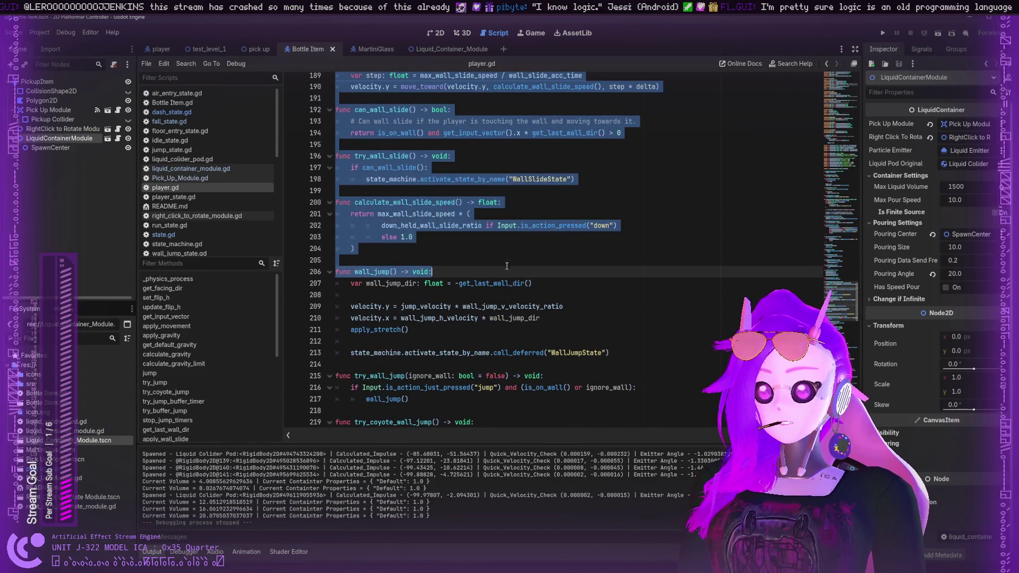
{"action": "scroll", "coordinate": [462, 263], "scroll_direction": "down", "scroll_amount": 3}
{"action": "double_click", "coordinate": [381, 272]}
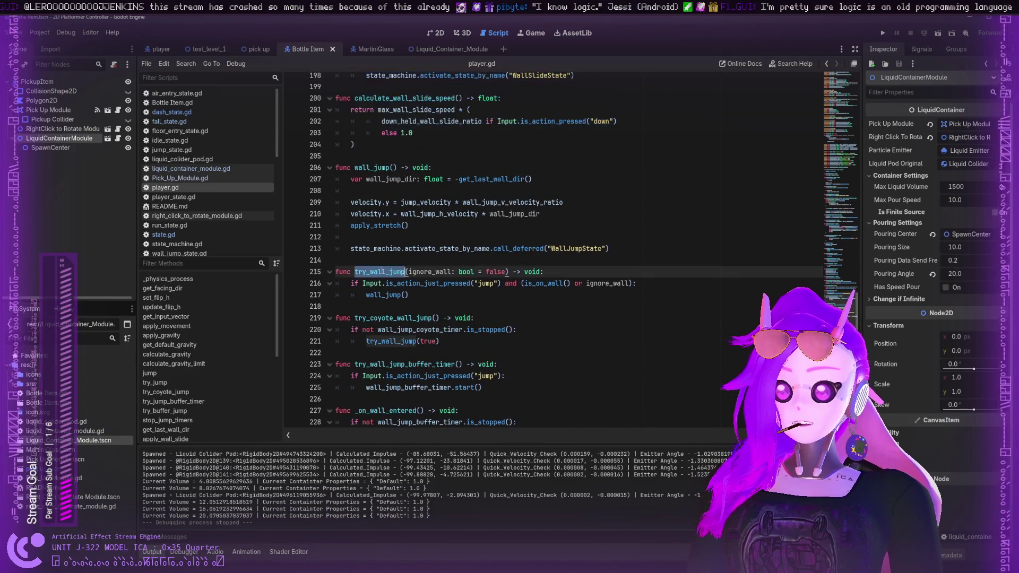
- Open player_state.gd and look at its state machine ready function
{"action": "scroll", "coordinate": [381, 271], "scroll_direction": "up", "scroll_amount": 1}
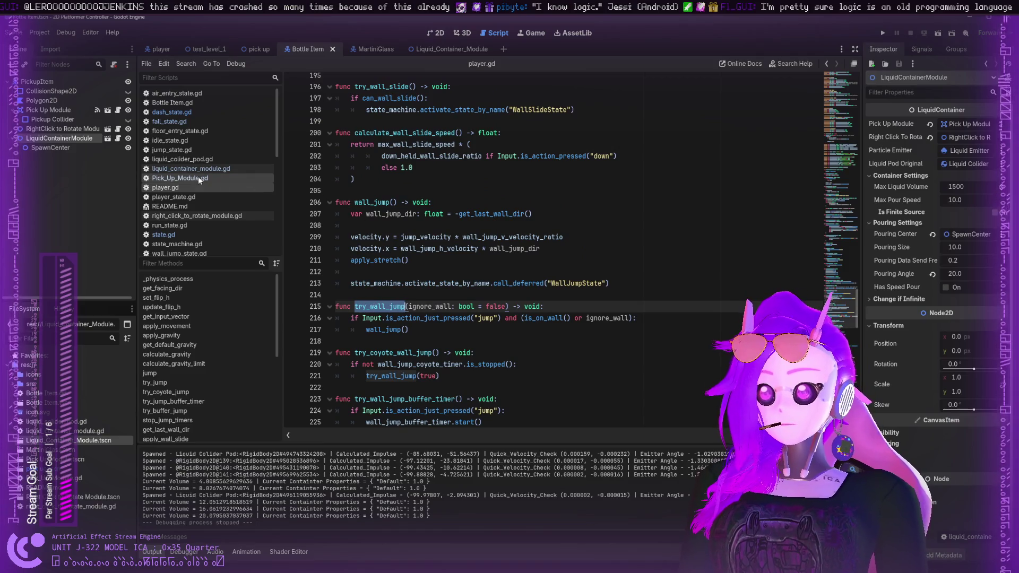
{"action": "left_click", "coordinate": [192, 197]}
{"action": "mouse_move", "coordinate": [405, 141]}
{"action": "left_mouse_down"}
{"action": "mouse_move", "coordinate": [366, 150]}
{"action": "mouse_move", "coordinate": [381, 139]}
{"action": "left_mouse_up"}
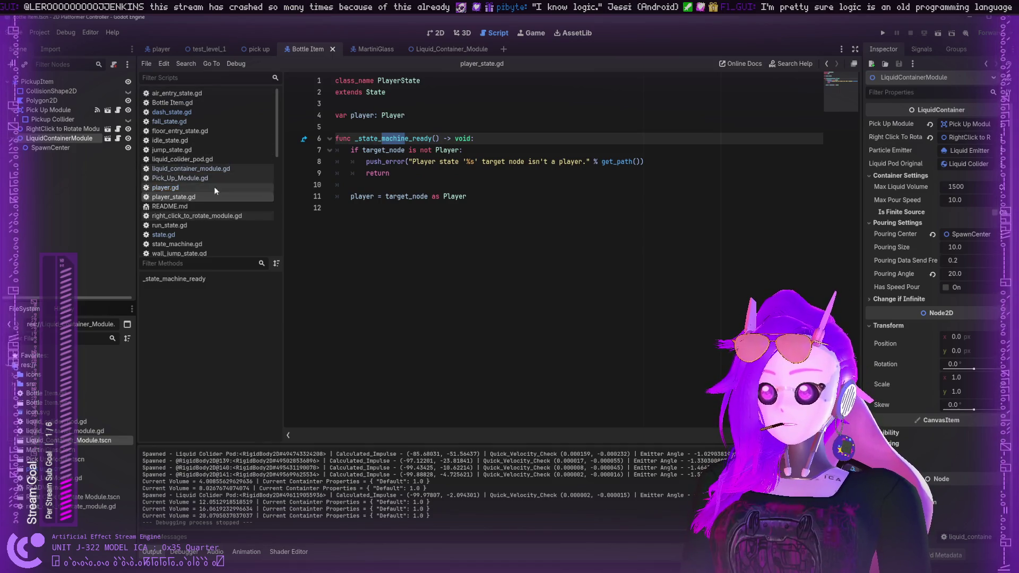
- Open Pick_Up_Module.gd and review _process with its followMouse and offsetDecay calls
{"action": "left_click", "coordinate": [171, 168]}
{"action": "left_click", "coordinate": [243, 179]}
{"action": "scroll", "coordinate": [405, 191], "scroll_direction": "up", "scroll_amount": 20}
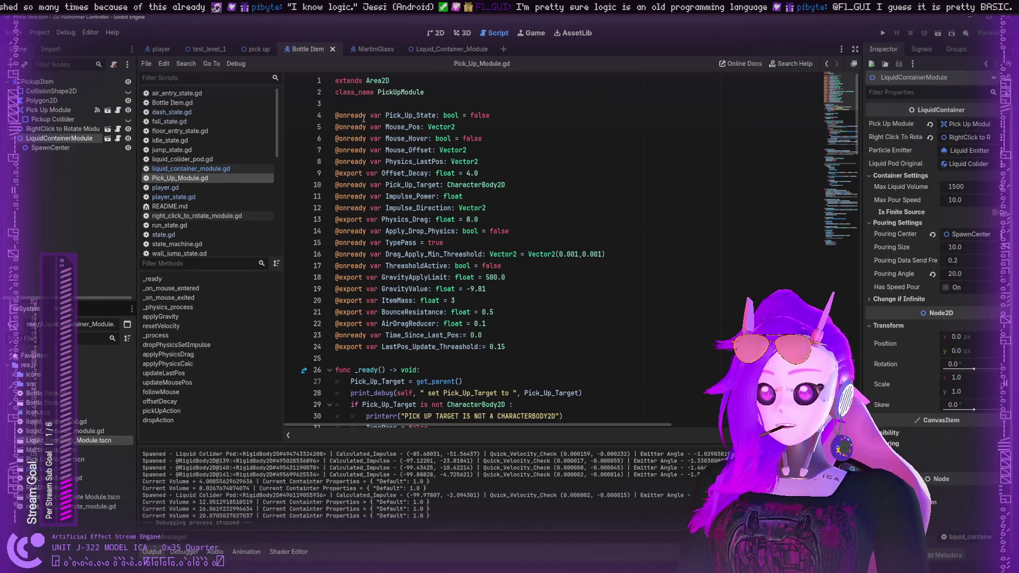
{"action": "scroll", "coordinate": [360, 128], "scroll_direction": "down", "scroll_amount": 7}
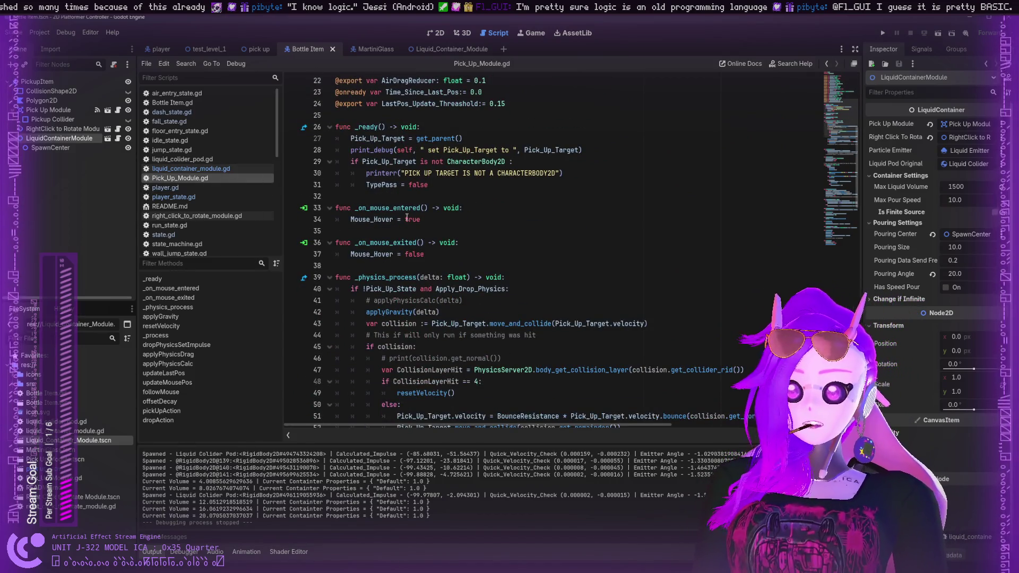
{"action": "left_click", "coordinate": [372, 127]}
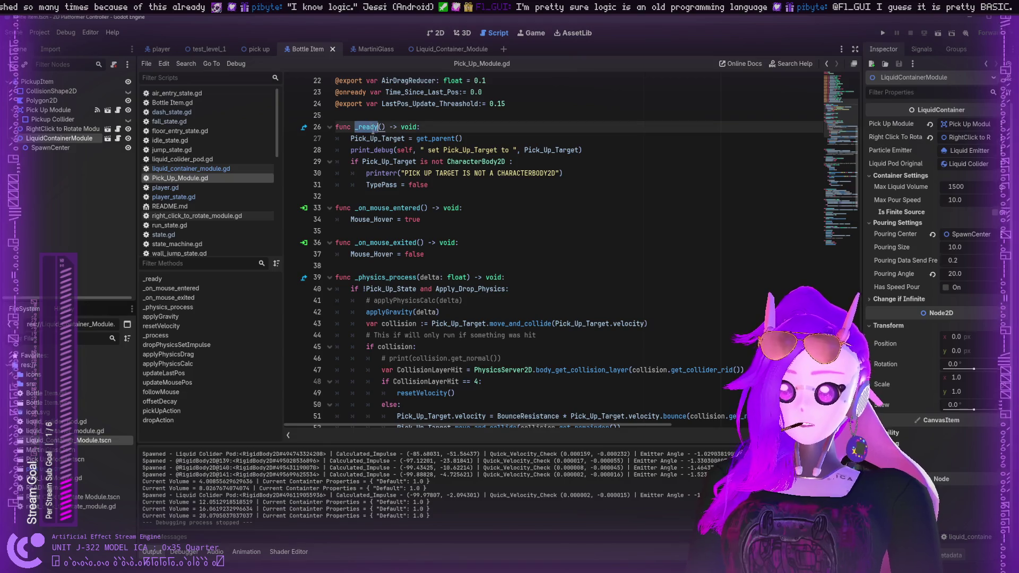
{"action": "scroll", "coordinate": [372, 160], "scroll_direction": "down", "scroll_amount": 10}
{"action": "scroll", "coordinate": [381, 196], "scroll_direction": "down", "scroll_amount": 5}
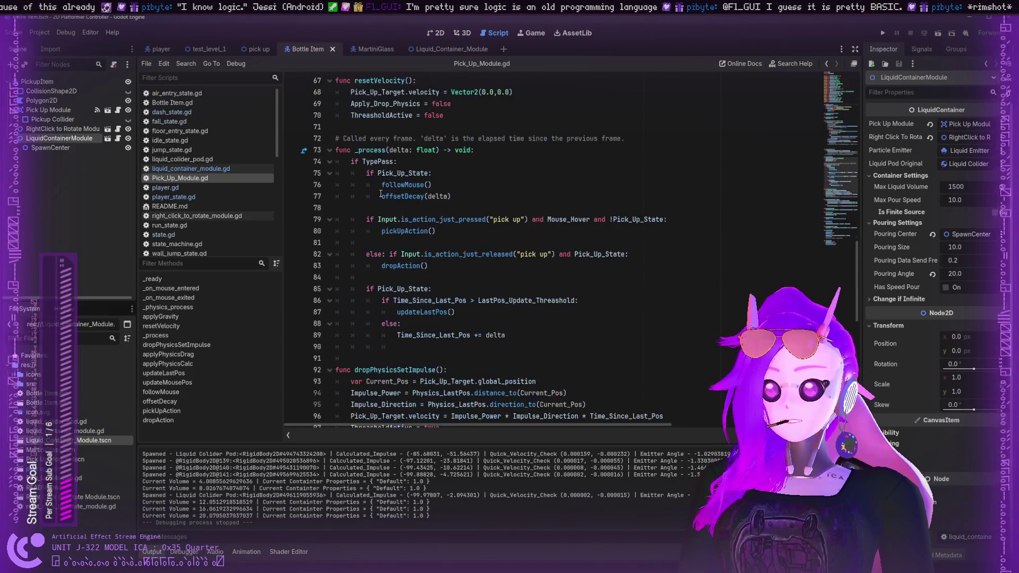
{"action": "double_click", "coordinate": [374, 151]}
{"action": "double_click", "coordinate": [399, 185]}
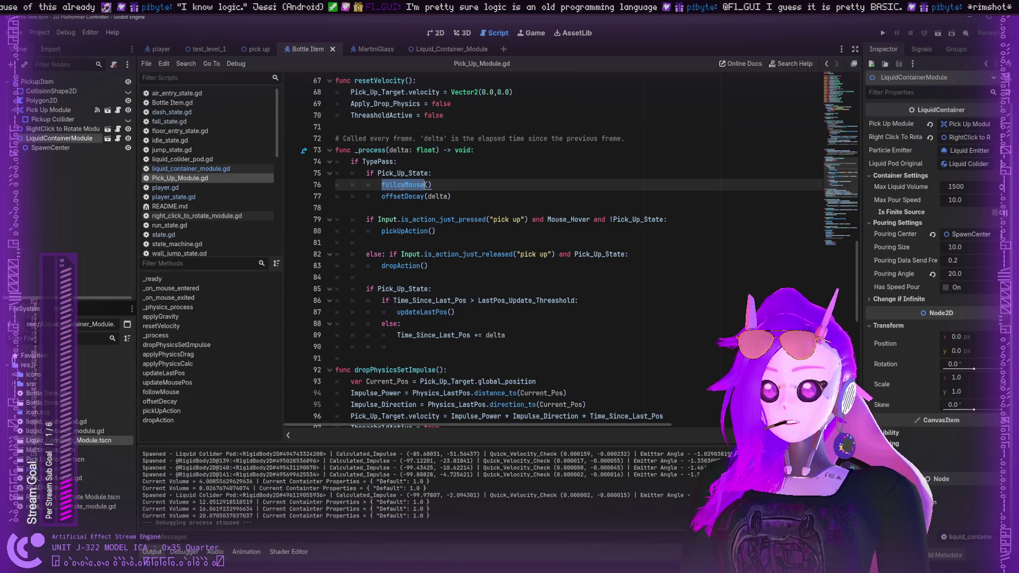
{"action": "mouse_move", "coordinate": [452, 186]}
{"action": "left_mouse_down"}
{"action": "mouse_move", "coordinate": [425, 197]}
{"action": "mouse_move", "coordinate": [381, 185]}
{"action": "left_mouse_up"}
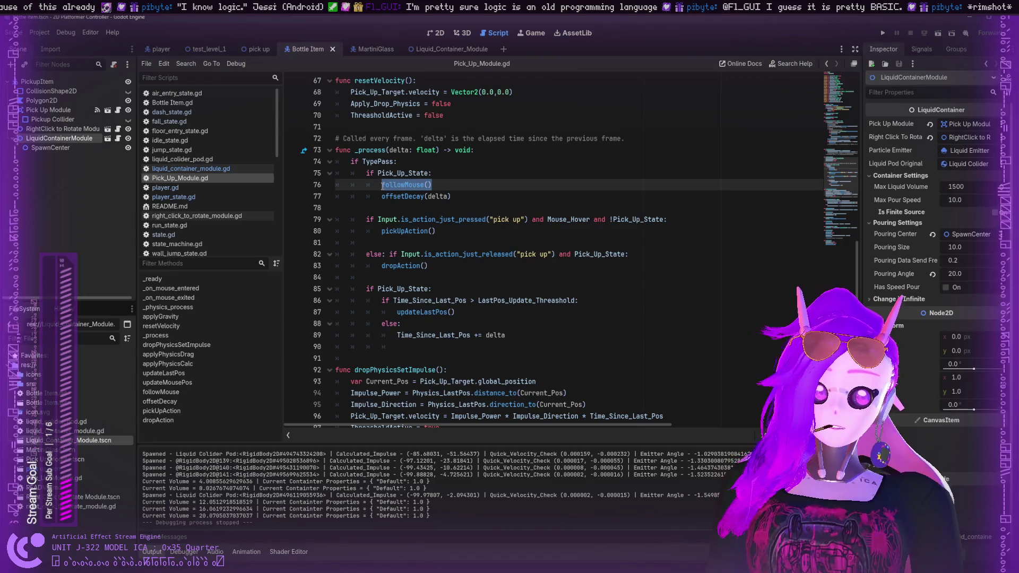
- Inspect the drop action and the dropPhysicsSetImpulse function, then return to liquid_container_module.gd
{"action": "left_click", "coordinate": [482, 253]}
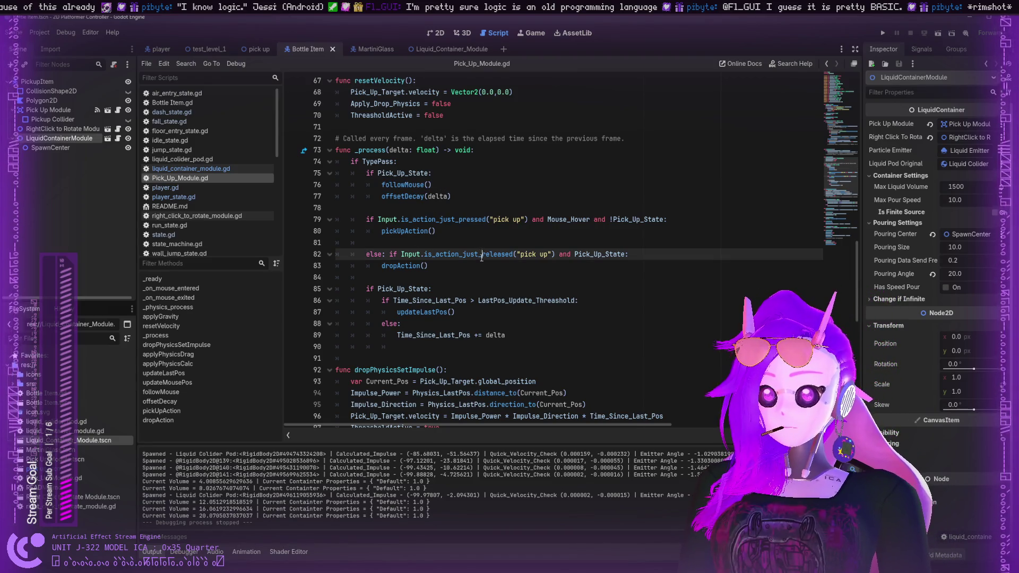
{"action": "scroll", "coordinate": [457, 245], "scroll_direction": "down", "scroll_amount": 4}
{"action": "left_click", "coordinate": [371, 230]}
{"action": "double_click", "coordinate": [379, 229]}
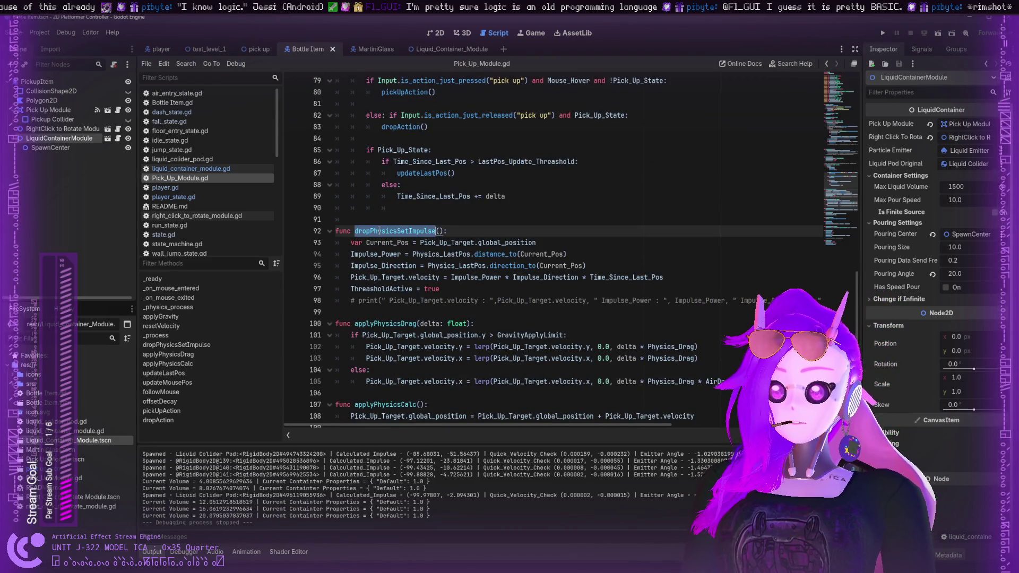
{"action": "scroll", "coordinate": [378, 230], "scroll_direction": "down", "scroll_amount": 3}
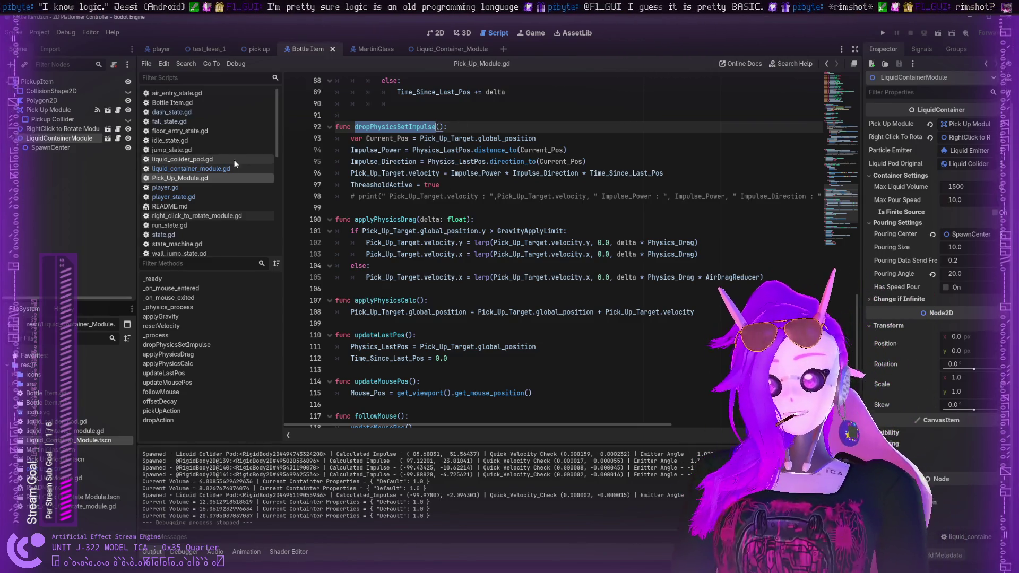
{"action": "left_click", "coordinate": [223, 168]}
- Look up what signf returns on line 125, then return to the liquid container script
{"action": "left_click", "coordinate": [439, 155]}
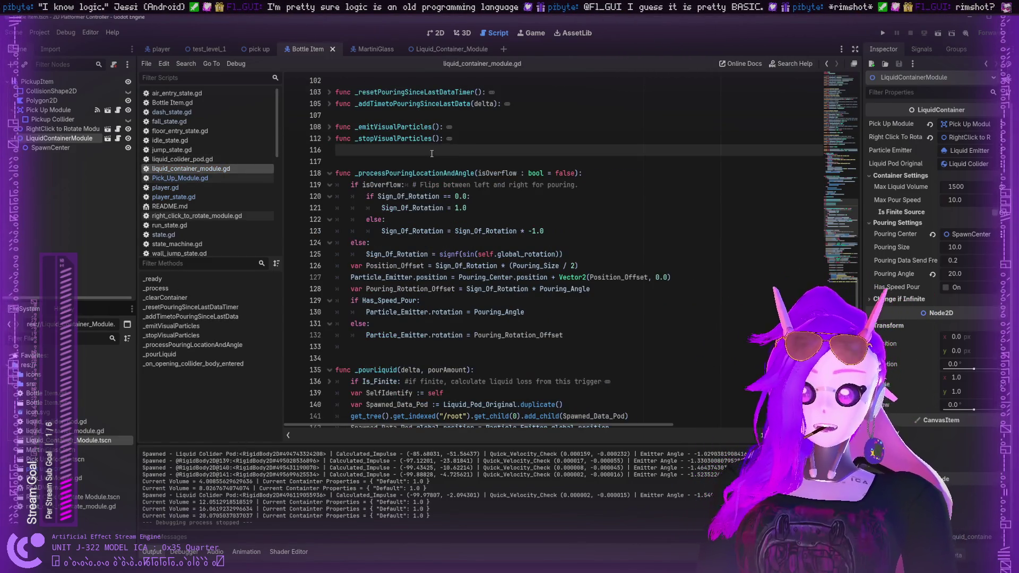
{"action": "scroll", "coordinate": [432, 151], "scroll_direction": "down", "scroll_amount": 12}
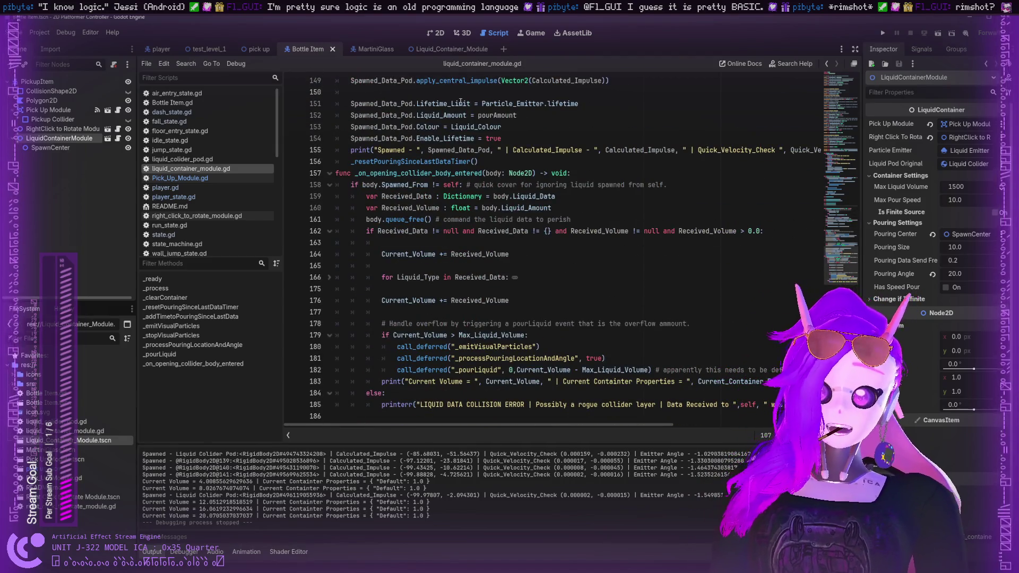
{"action": "scroll", "coordinate": [450, 196], "scroll_direction": "up", "scroll_amount": 12}
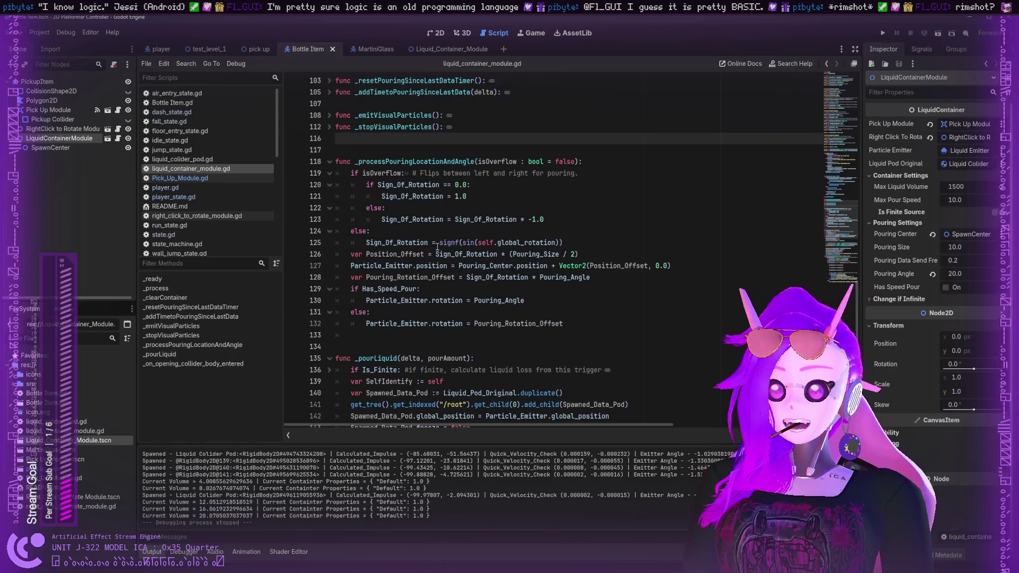
{"action": "left_click", "coordinate": [452, 243]}
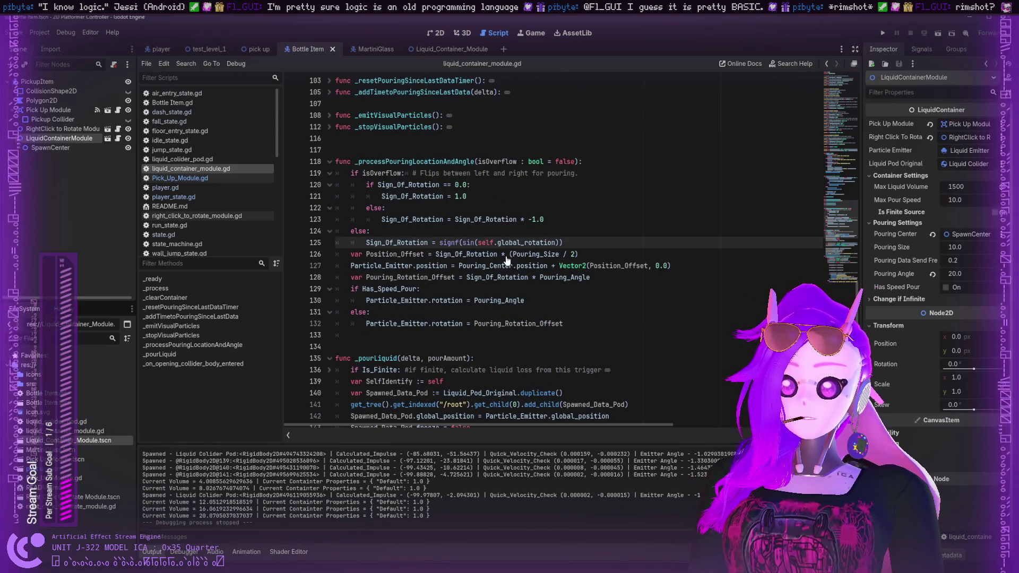
{"action": "key", "text": "alt+F1"}
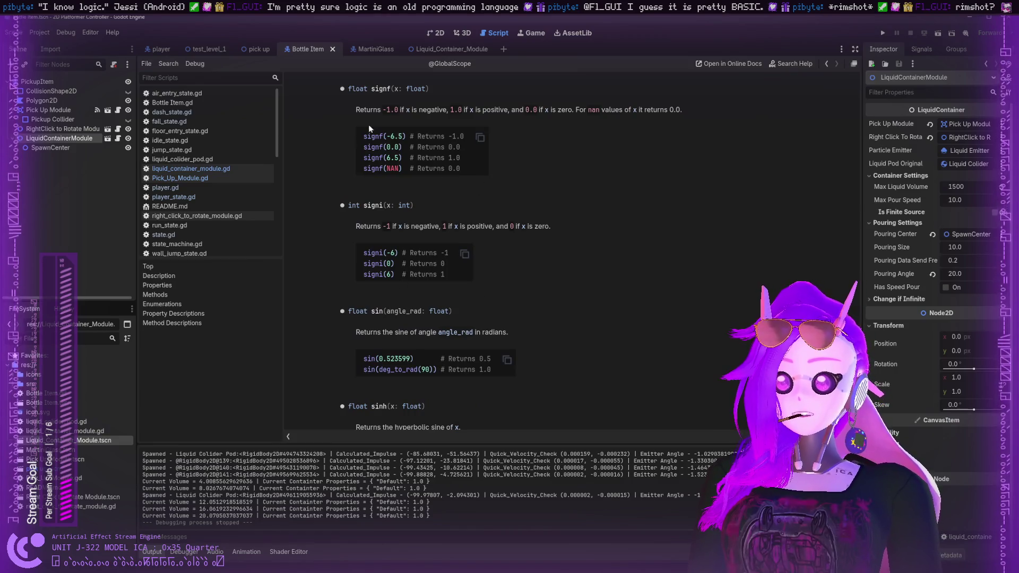
{"action": "left_click_drag", "start_coordinate": [363, 111], "coordinate": [682, 110]}
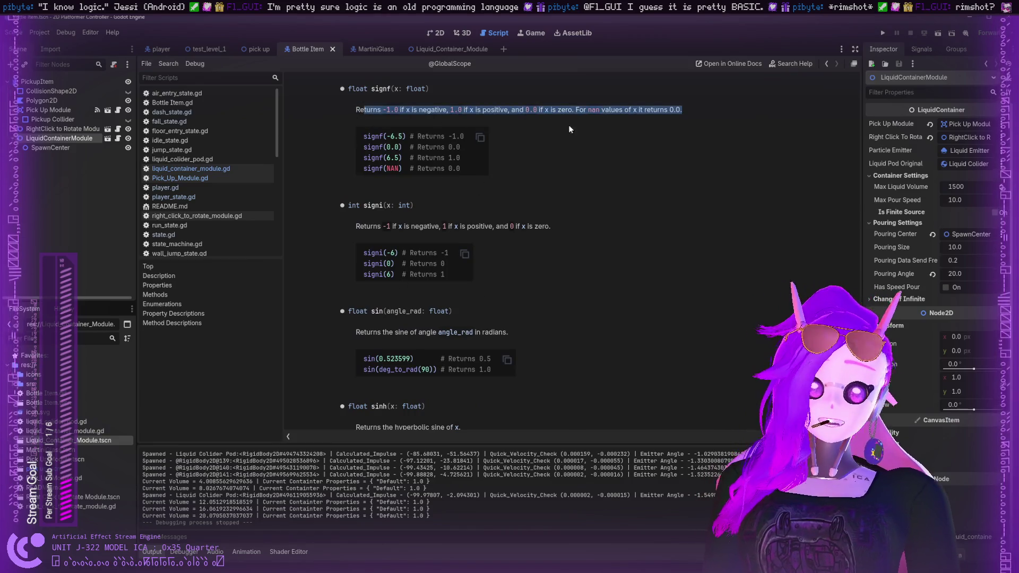
{"action": "scroll", "coordinate": [553, 207], "scroll_direction": "down", "scroll_amount": 8}
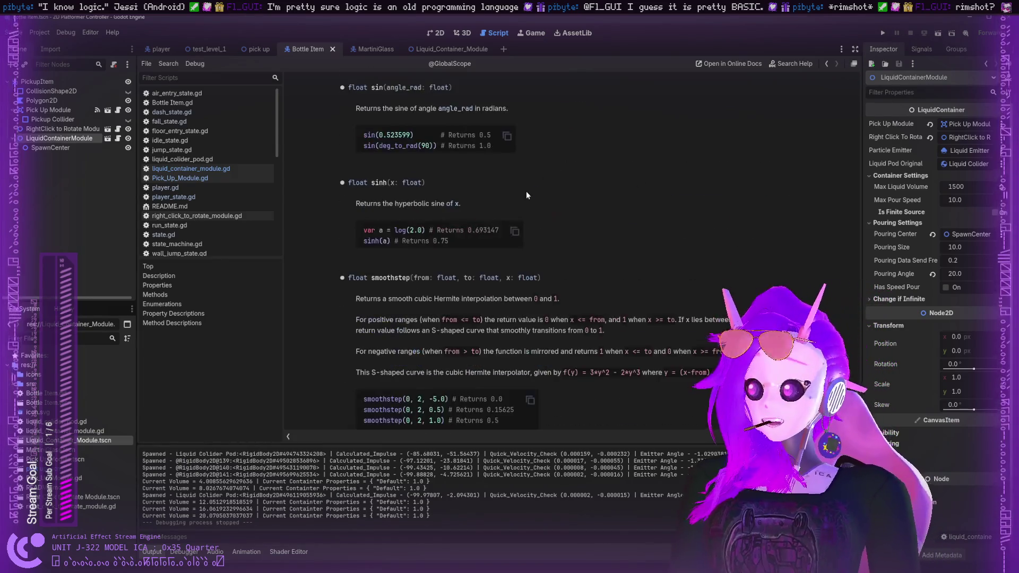
{"action": "left_click", "coordinate": [237, 169]}
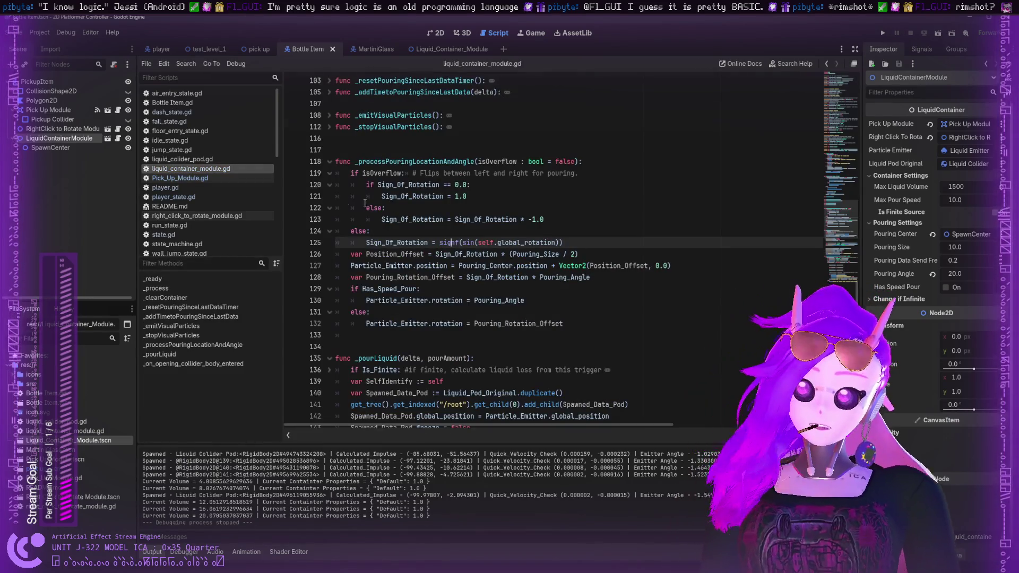
- From the emitter position lines 126-127, open the GPUParticles2D reference page
{"action": "left_click", "coordinate": [468, 254]}
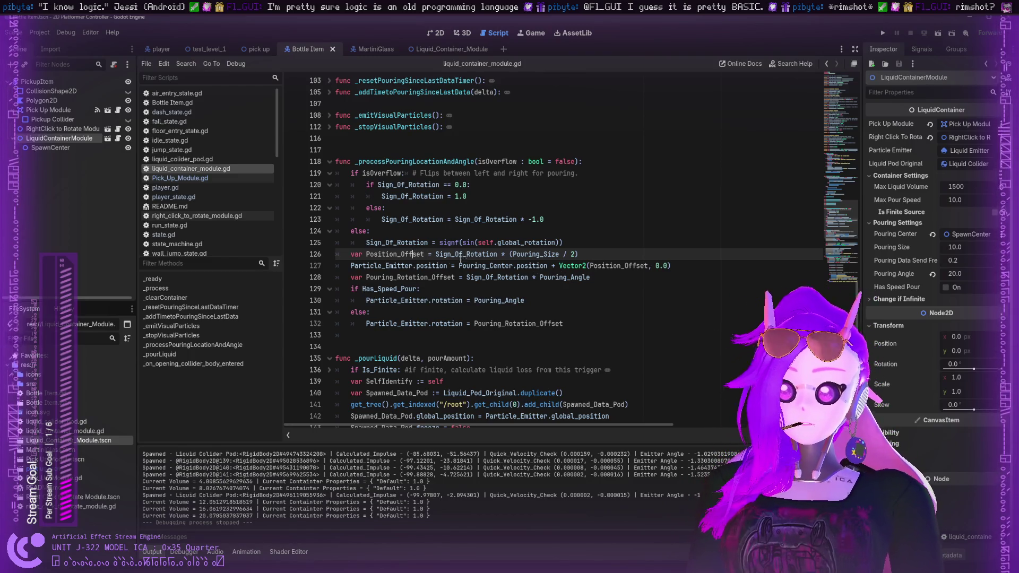
{"action": "left_click", "coordinate": [384, 265]}
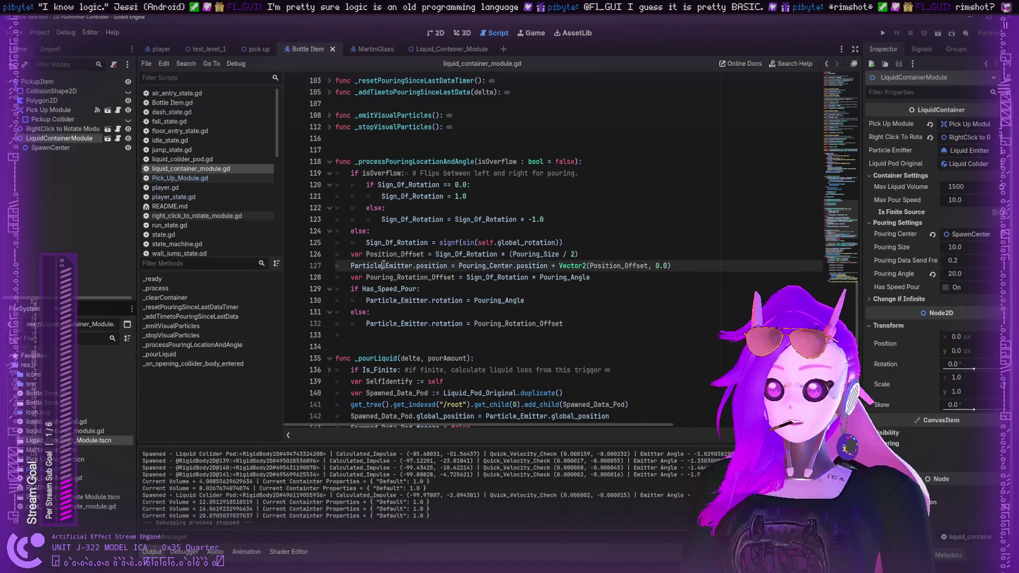
{"action": "key", "text": "alt+F1"}
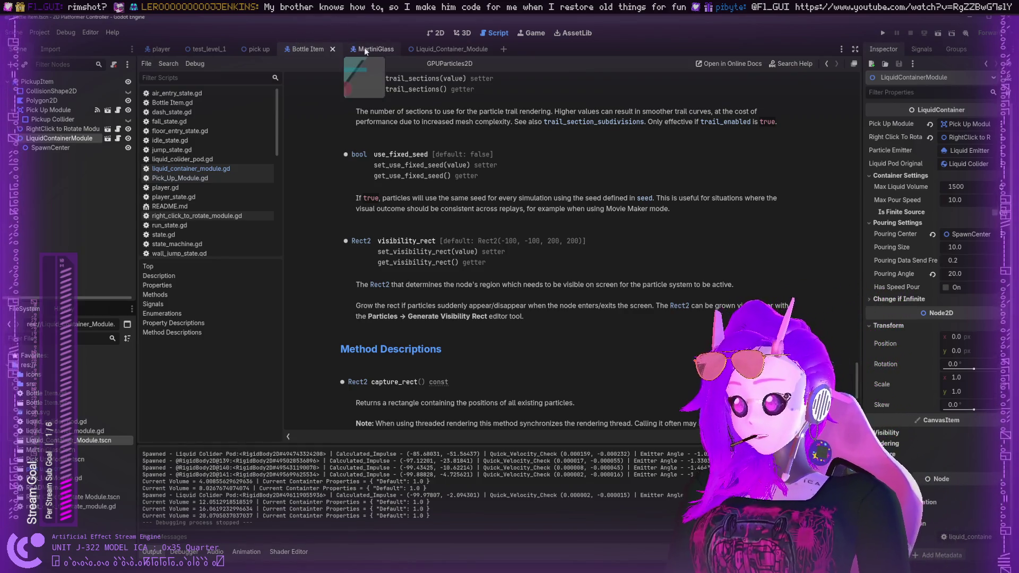
- Switch to Liquid_Container_Module and read the GPUParticles2D note on growing visibility_rect
{"action": "left_click", "coordinate": [427, 49]}
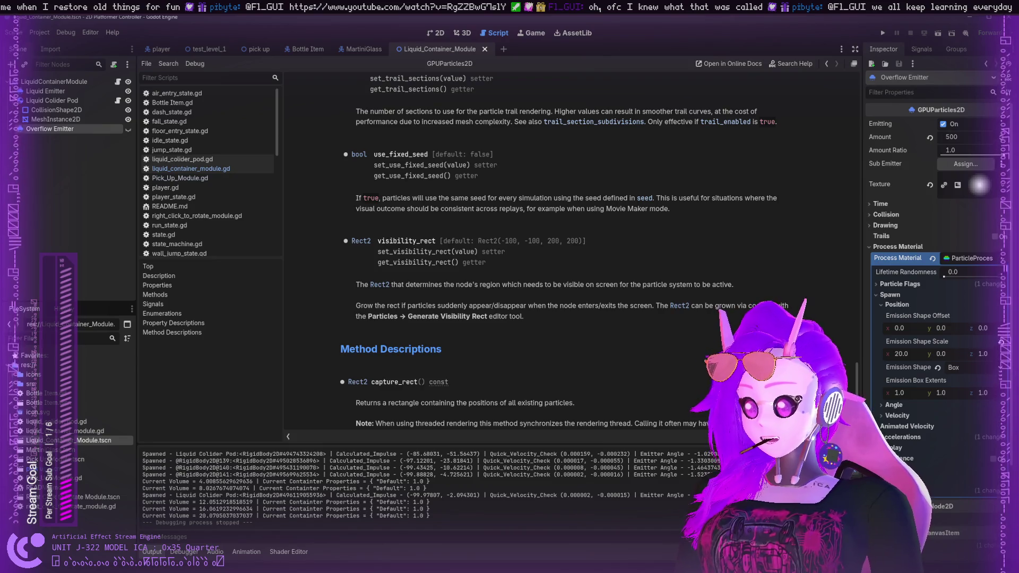
{"action": "mouse_move", "coordinate": [525, 317]}
{"action": "left_mouse_down"}
{"action": "mouse_move", "coordinate": [507, 305]}
{"action": "mouse_move", "coordinate": [524, 317]}
{"action": "left_mouse_up"}
{"action": "triple_click", "coordinate": [507, 304]}
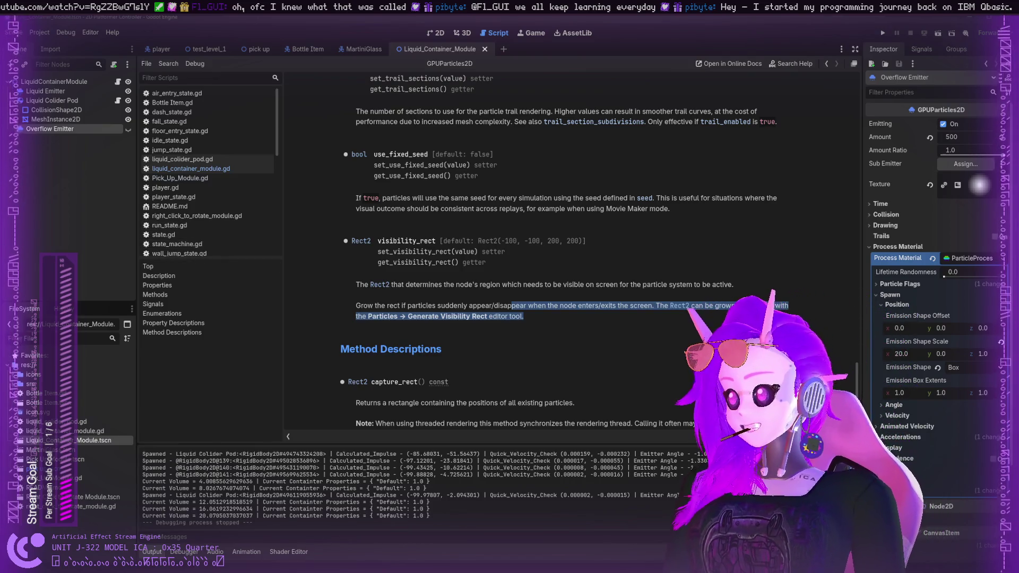
{"action": "left_click", "coordinate": [534, 321]}
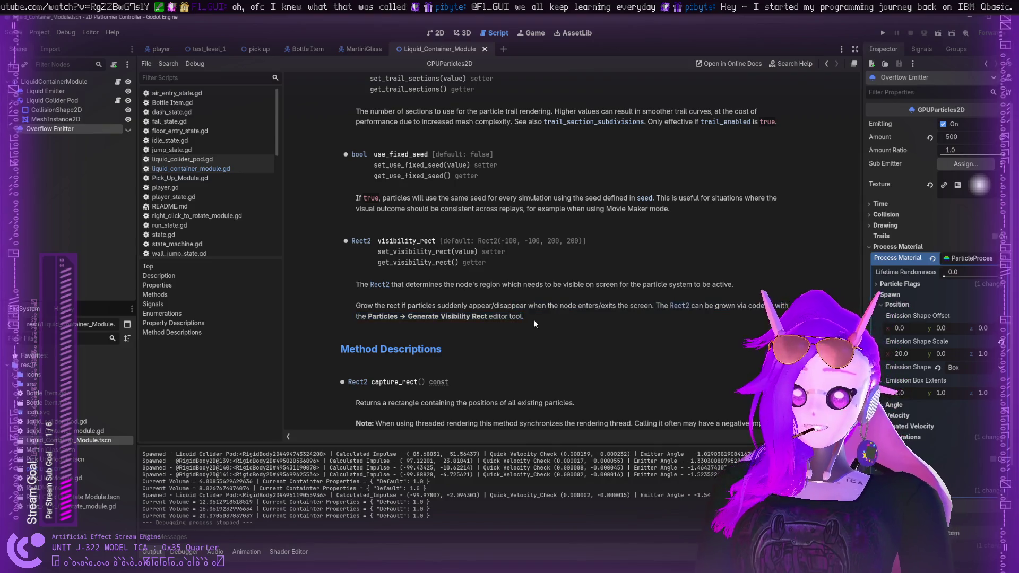
{"action": "left_click_drag", "start_coordinate": [533, 321], "coordinate": [412, 283]}
{"action": "scroll", "coordinate": [476, 263], "scroll_direction": "up", "scroll_amount": 6}
{"action": "scroll", "coordinate": [465, 219], "scroll_direction": "up", "scroll_amount": 10}
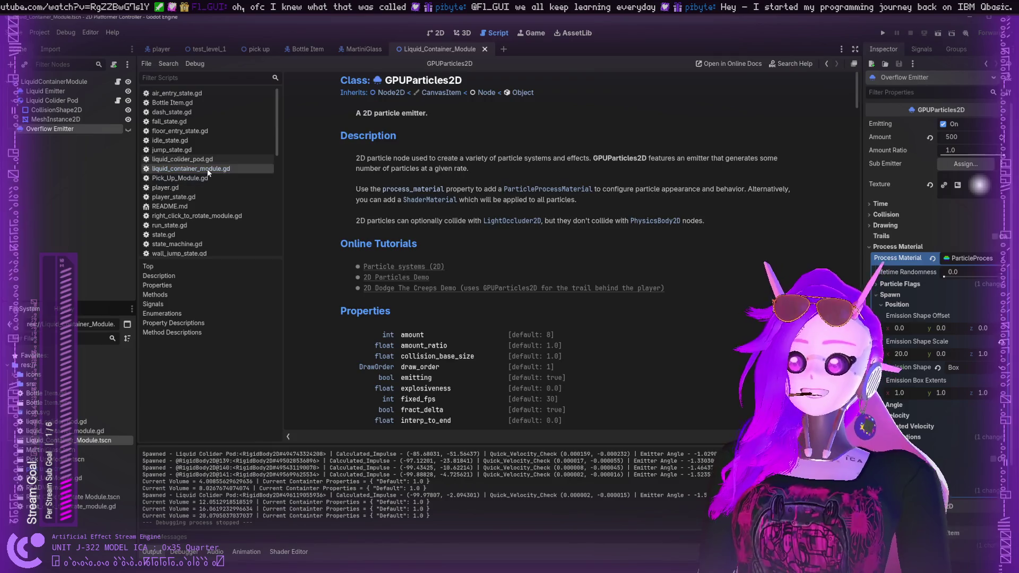
- Run the game with F5, pour the bottle into the martini glass twice, then stop it
{"action": "left_click", "coordinate": [207, 169]}
{"action": "scroll", "coordinate": [443, 254], "scroll_direction": "up", "scroll_amount": 3}
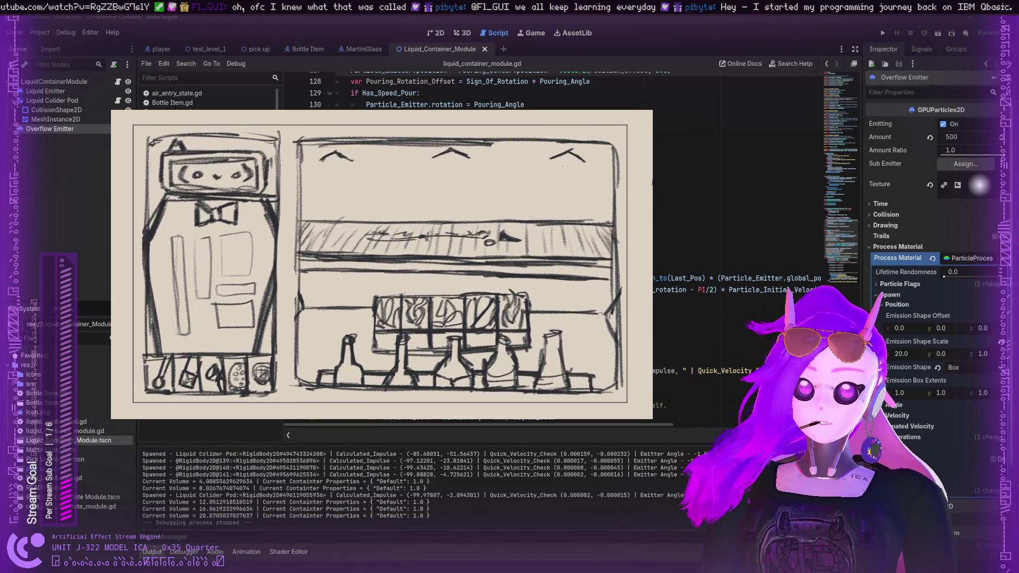
{"action": "key", "text": "F5"}
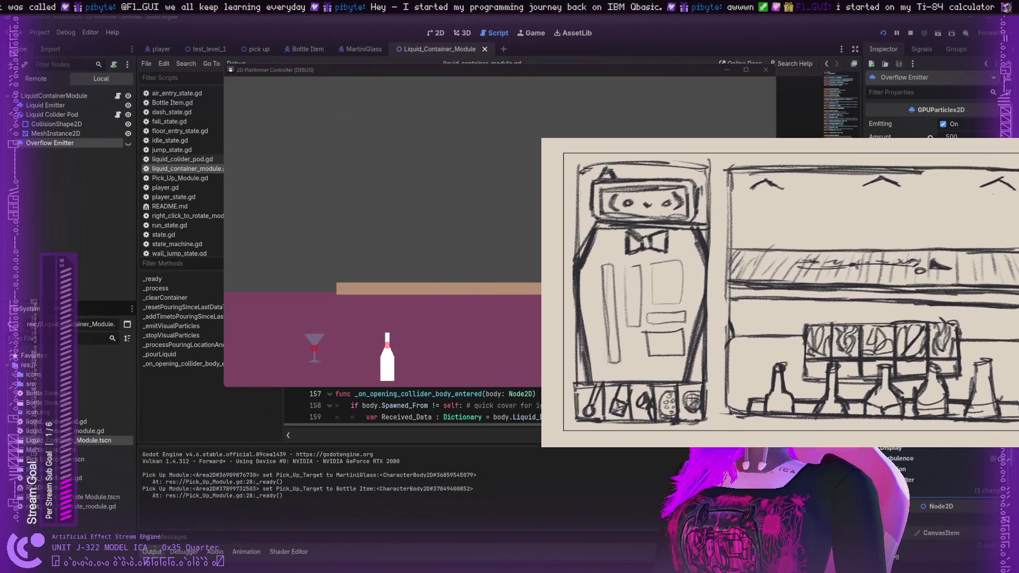
{"action": "left_click_drag", "start_coordinate": [387, 363], "coordinate": [404, 261]}
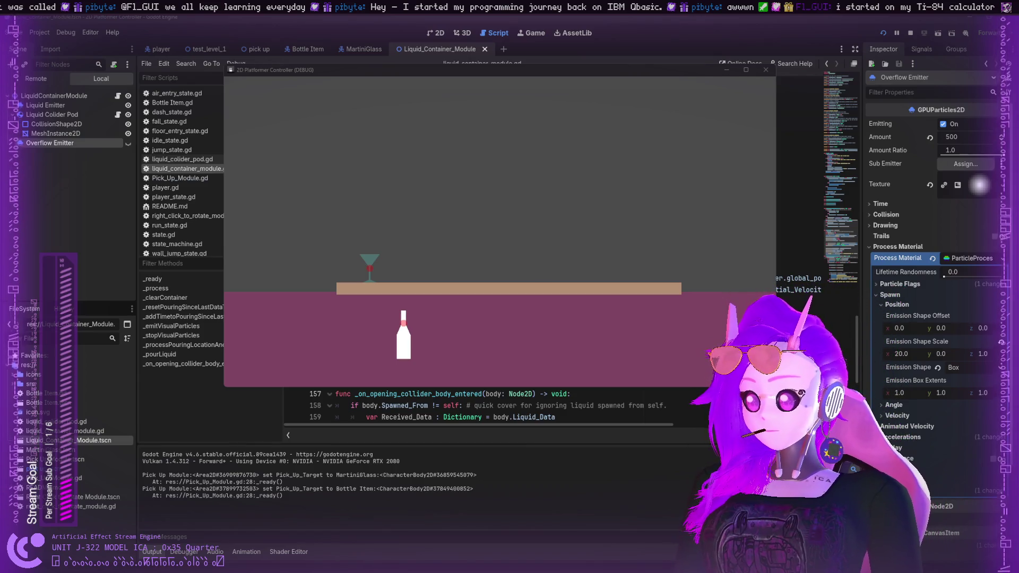
{"action": "left_click_drag", "start_coordinate": [393, 206], "coordinate": [402, 217]}
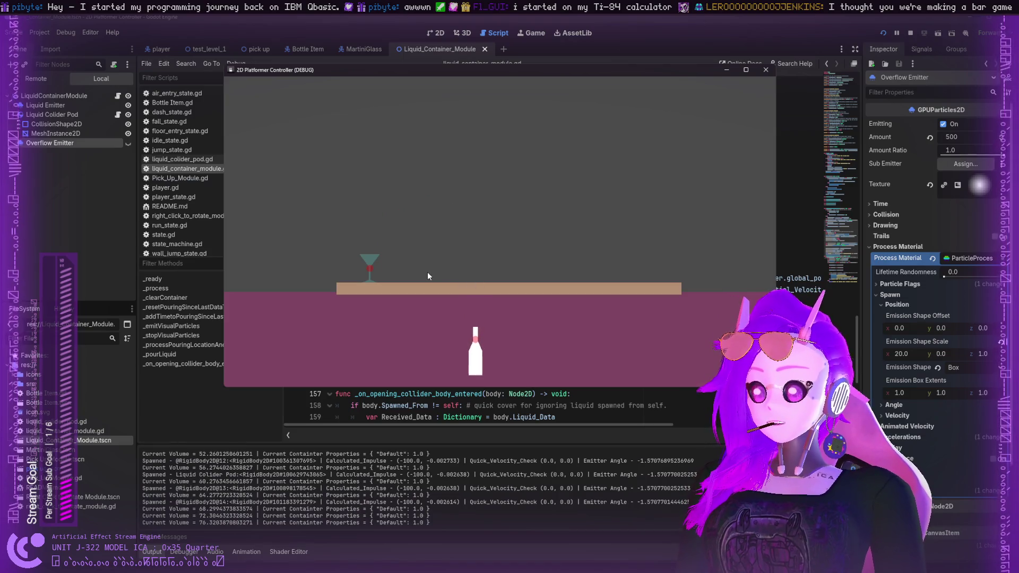
{"action": "left_click_drag", "start_coordinate": [404, 201], "coordinate": [575, 179]}
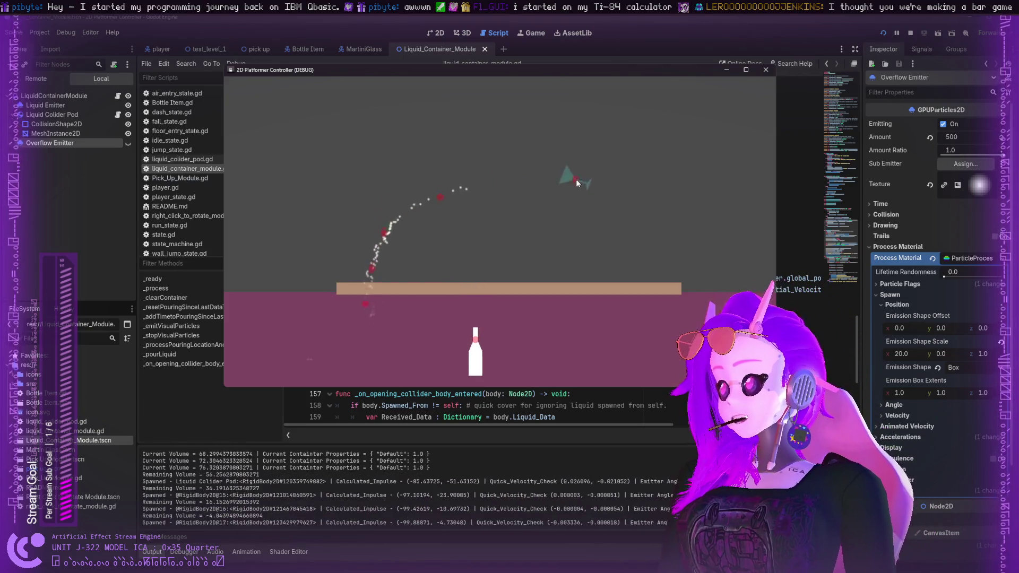
{"action": "mouse_move", "coordinate": [488, 174]}
{"action": "left_mouse_down"}
{"action": "mouse_move", "coordinate": [530, 229]}
{"action": "mouse_move", "coordinate": [508, 220]}
{"action": "mouse_move", "coordinate": [496, 179]}
{"action": "mouse_move", "coordinate": [497, 207]}
{"action": "left_mouse_up"}
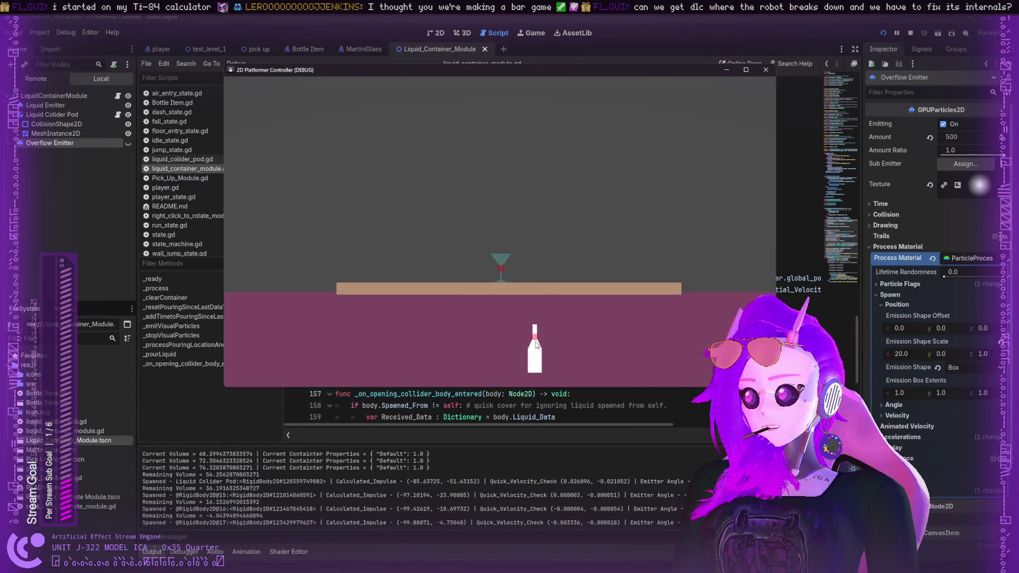
{"action": "mouse_move", "coordinate": [558, 249]}
{"action": "left_mouse_down"}
{"action": "mouse_move", "coordinate": [544, 252]}
{"action": "mouse_move", "coordinate": [539, 198]}
{"action": "mouse_move", "coordinate": [541, 226]}
{"action": "mouse_move", "coordinate": [589, 211]}
{"action": "left_mouse_up"}
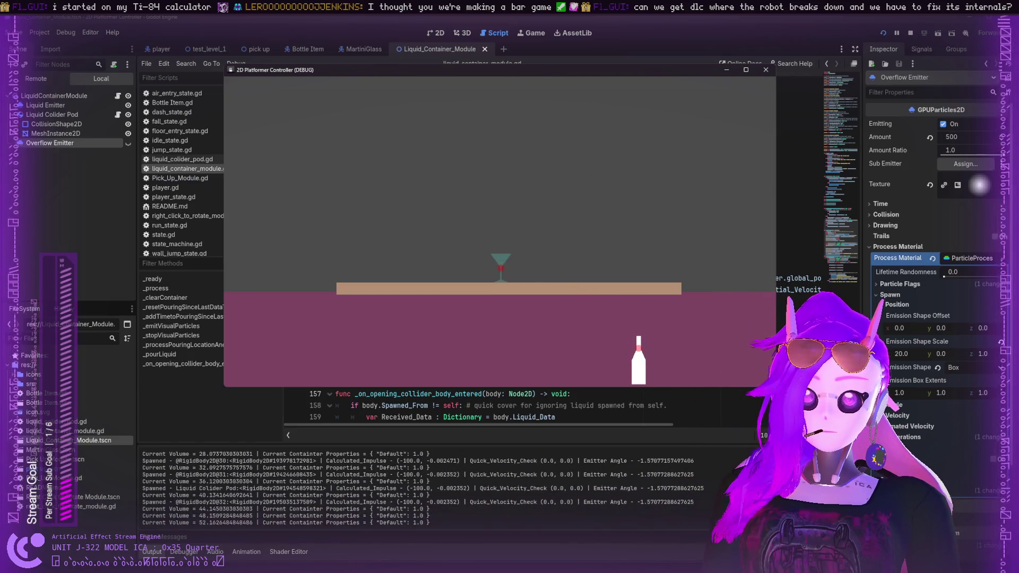
{"action": "left_click", "coordinate": [910, 33]}
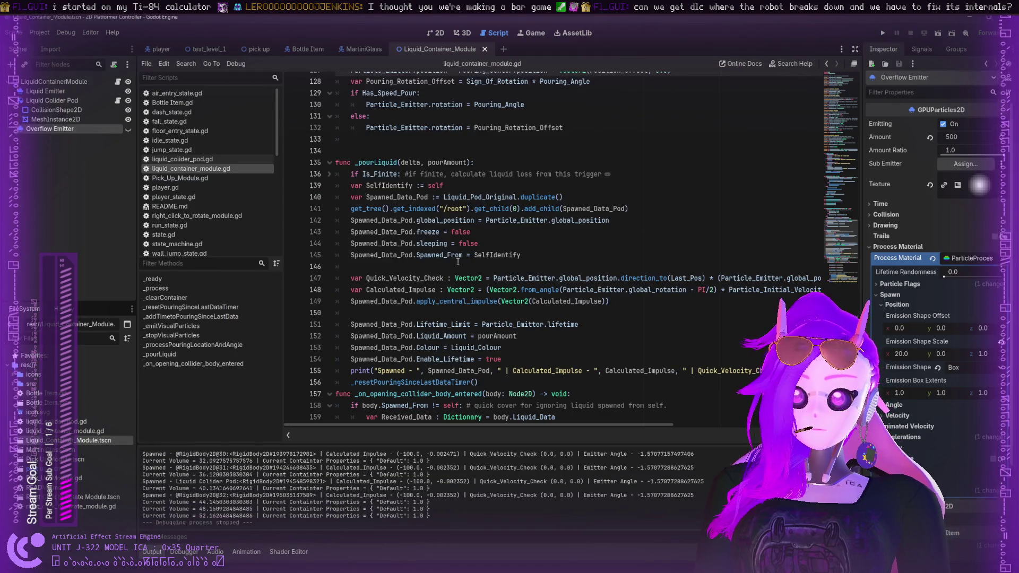
- In the 2D view, make the Overflow Emitter visible and restart its emitting
{"action": "left_click", "coordinate": [457, 258]}
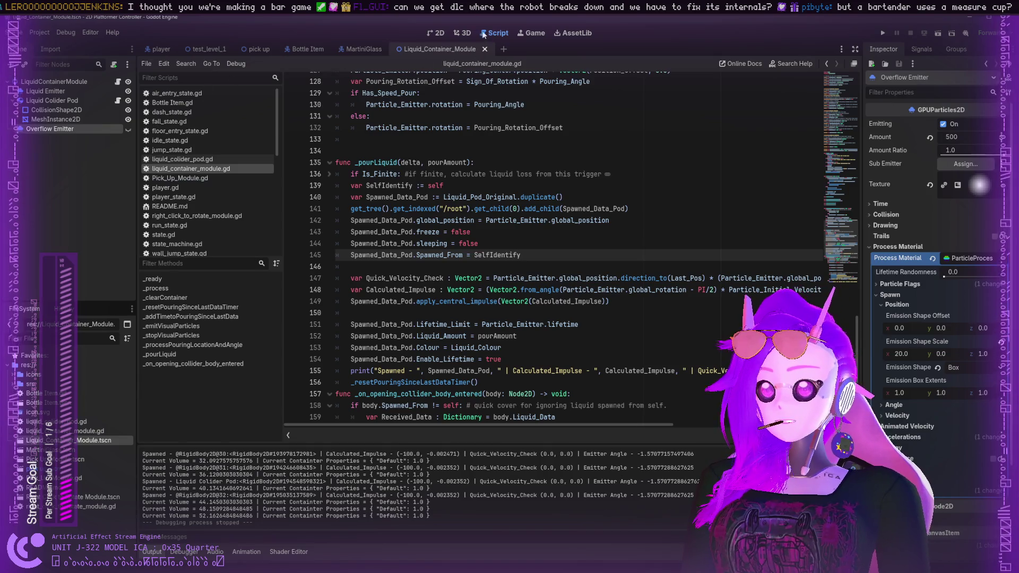
{"action": "left_click", "coordinate": [437, 31]}
{"action": "left_click", "coordinate": [128, 129]}
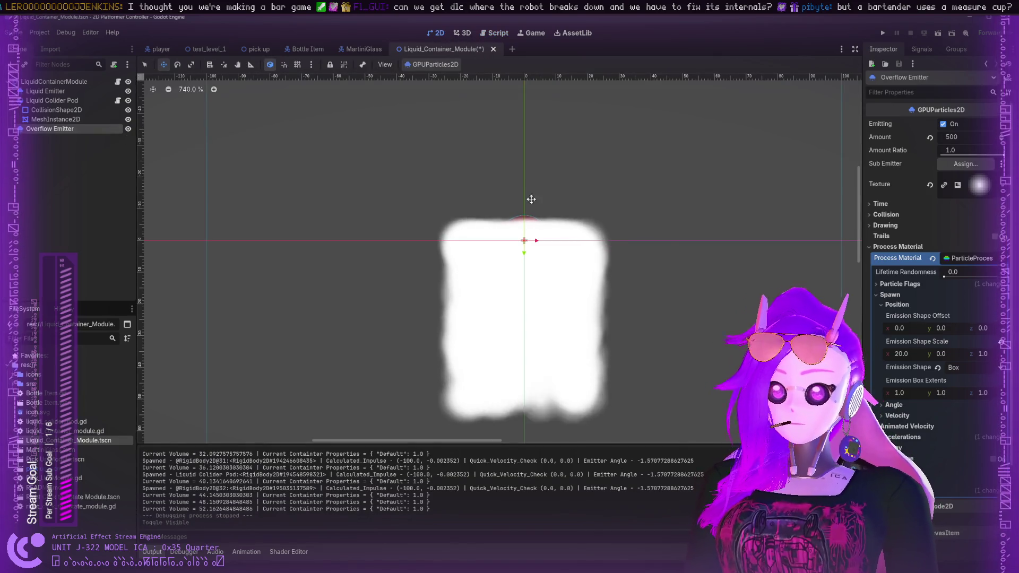
{"action": "left_click", "coordinate": [942, 124]}
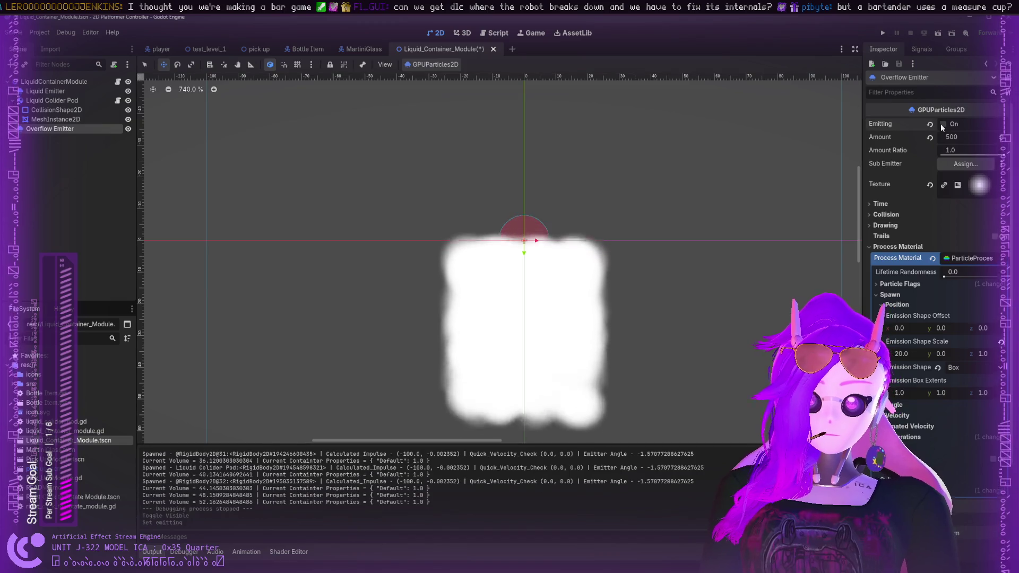
{"action": "left_click", "coordinate": [941, 124]}
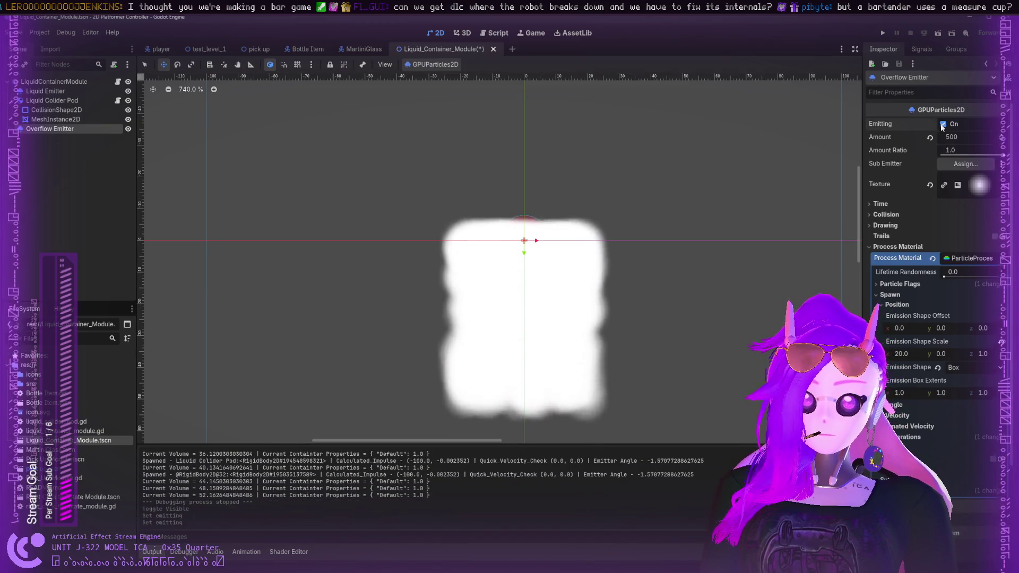
- Give the Overflow Emitter the Liquid Emitter's process material so it sprays green particles
{"action": "left_click", "coordinate": [78, 91]}
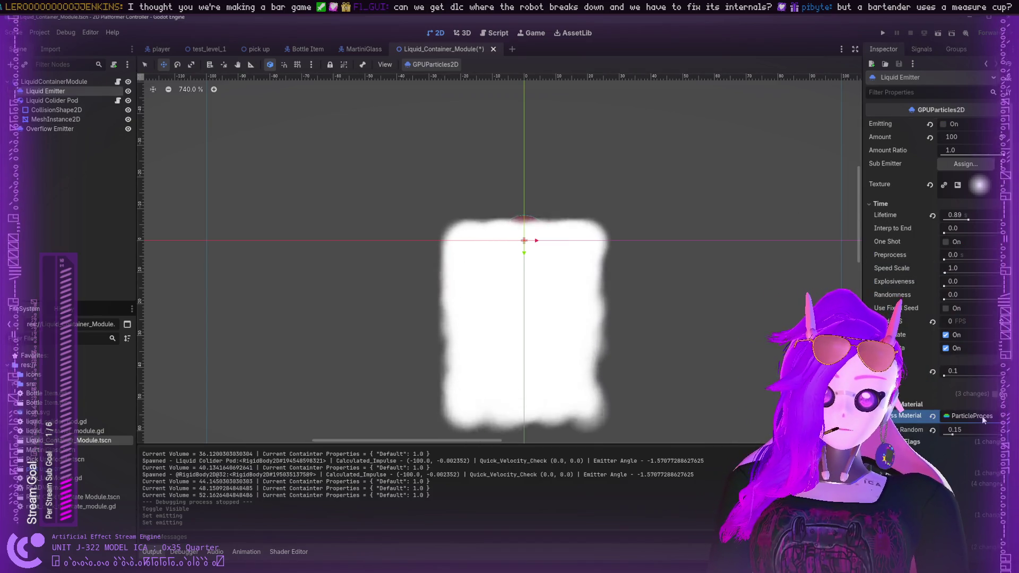
{"action": "left_click", "coordinate": [72, 132]}
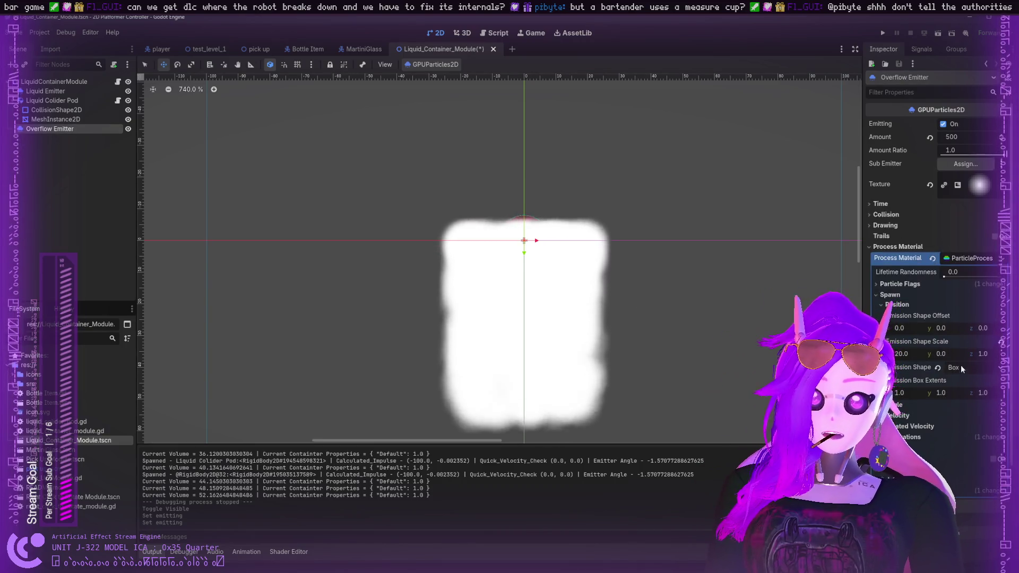
{"action": "key", "text": "ctrl+z"}
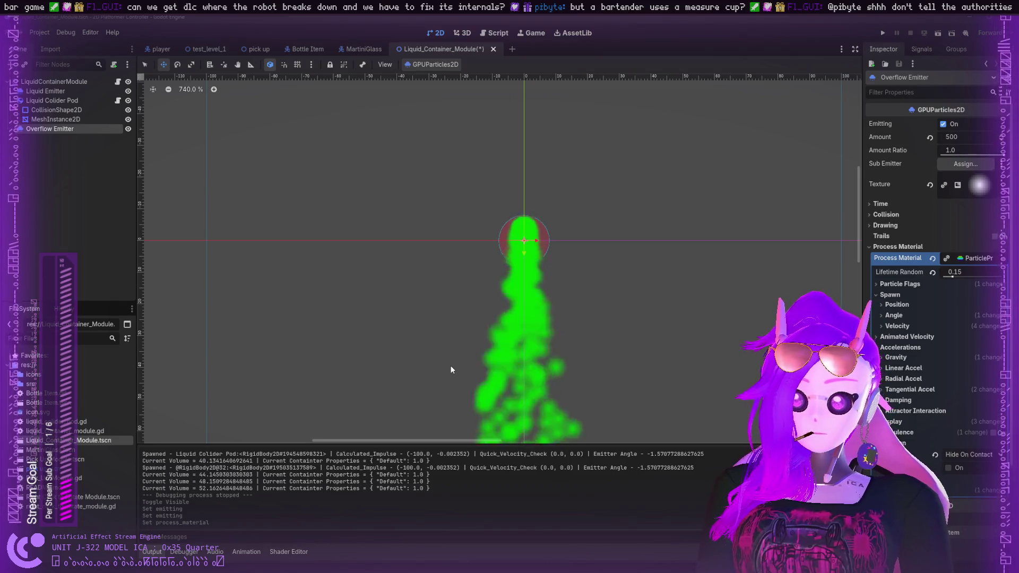
{"action": "left_click", "coordinate": [885, 294]}
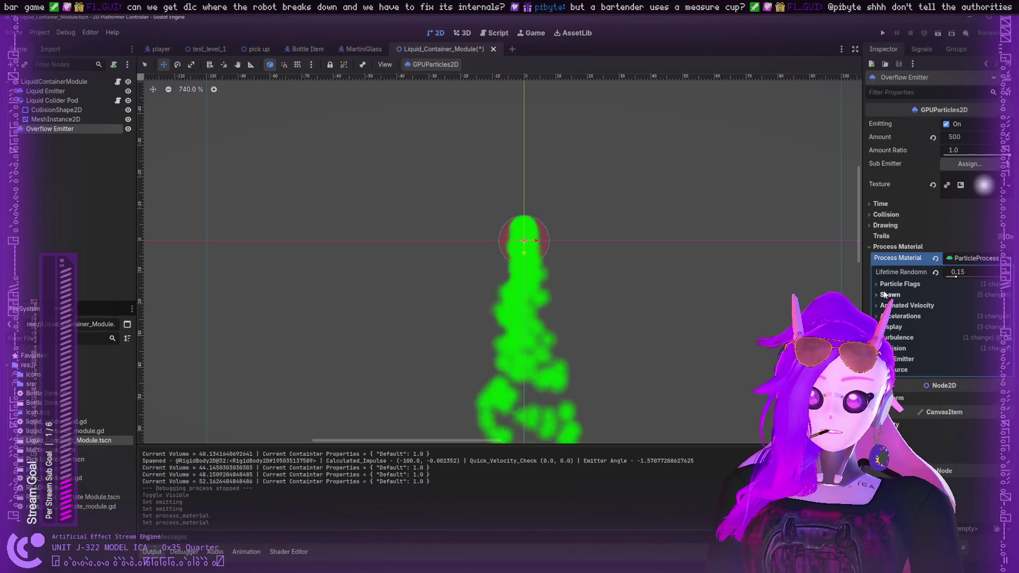
{"action": "left_click", "coordinate": [886, 294]}
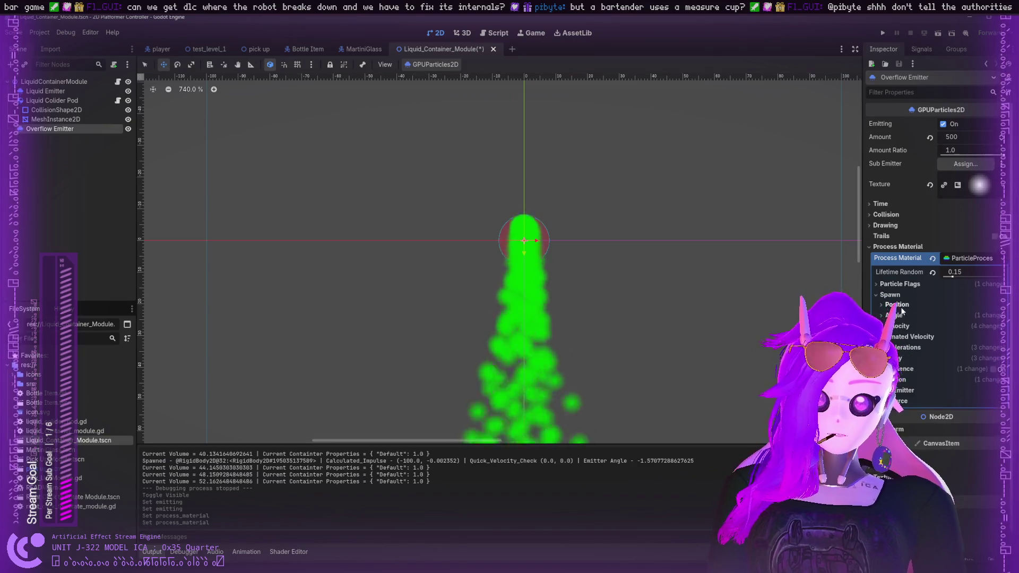
{"action": "scroll", "coordinate": [564, 275], "scroll_direction": "down", "scroll_amount": 5}
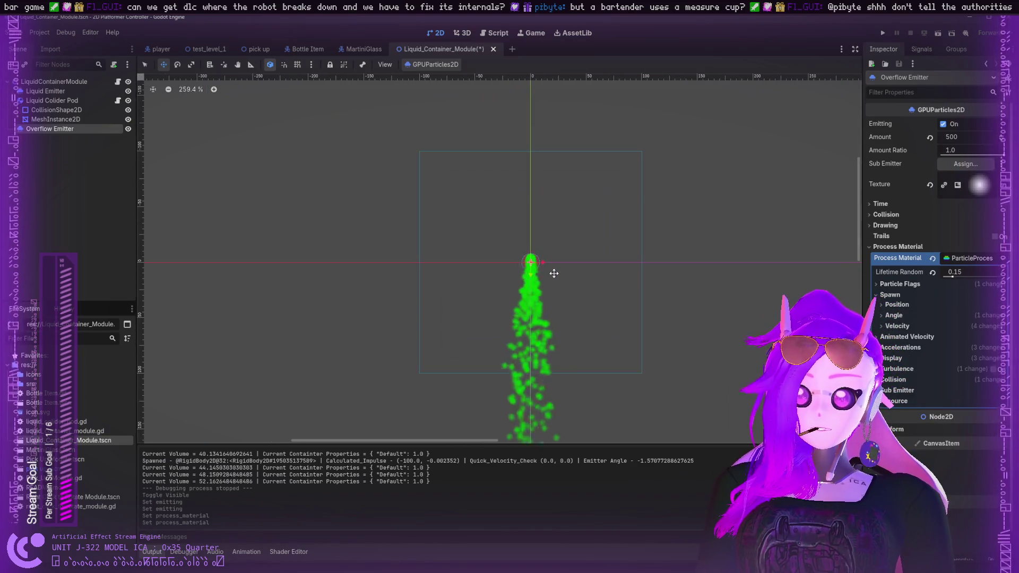
- Set the Overflow Emitter's initial velocity to min 75 and max 0
{"action": "left_click", "coordinate": [891, 315]}
{"action": "left_click", "coordinate": [891, 315]}
{"action": "left_click", "coordinate": [894, 325]}
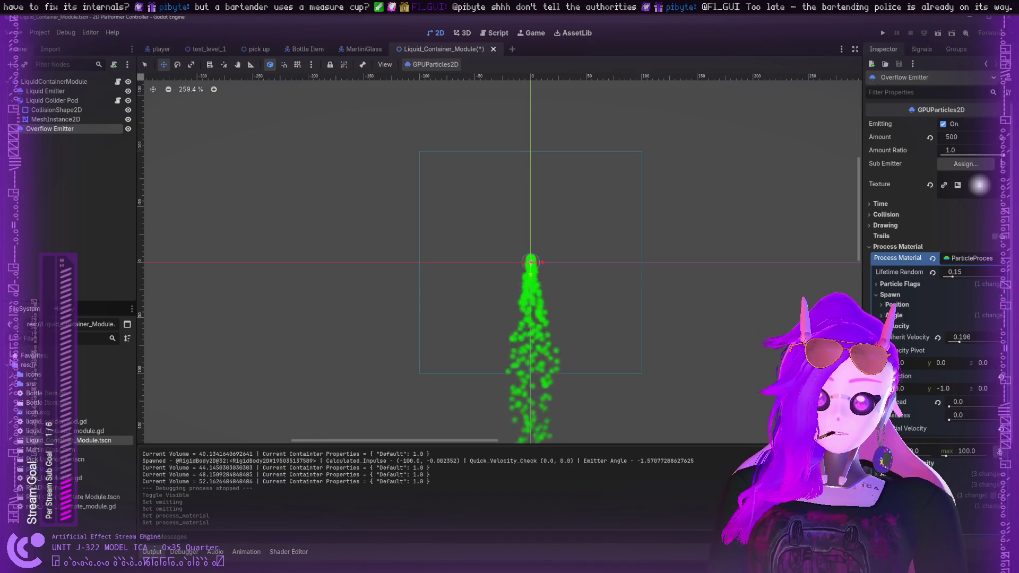
{"action": "type", "text": "75"}
{"action": "key", "text": "Return"}
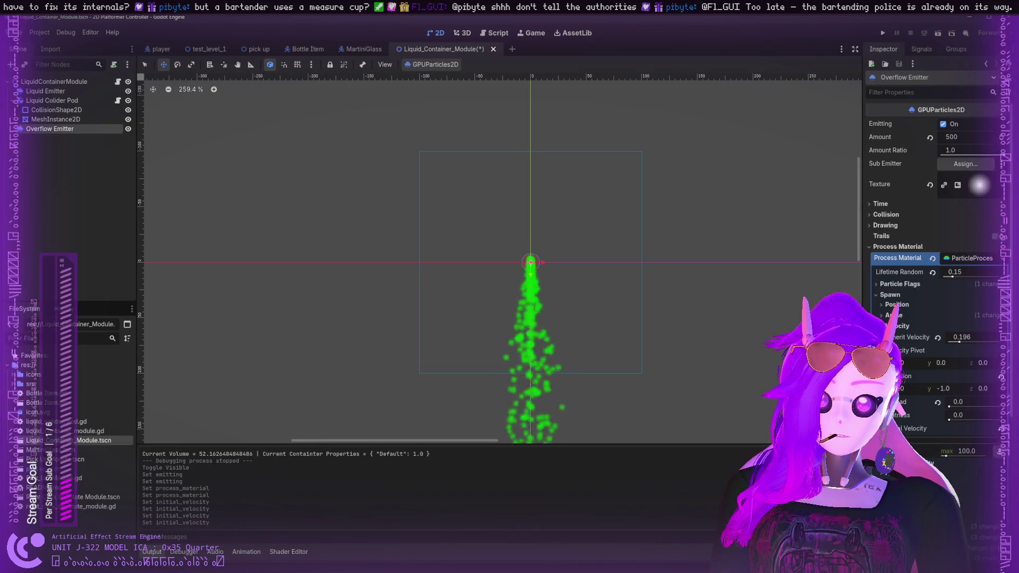
{"action": "left_click", "coordinate": [974, 451]}
{"action": "type", "text": "0"}
{"action": "key", "text": "Return"}
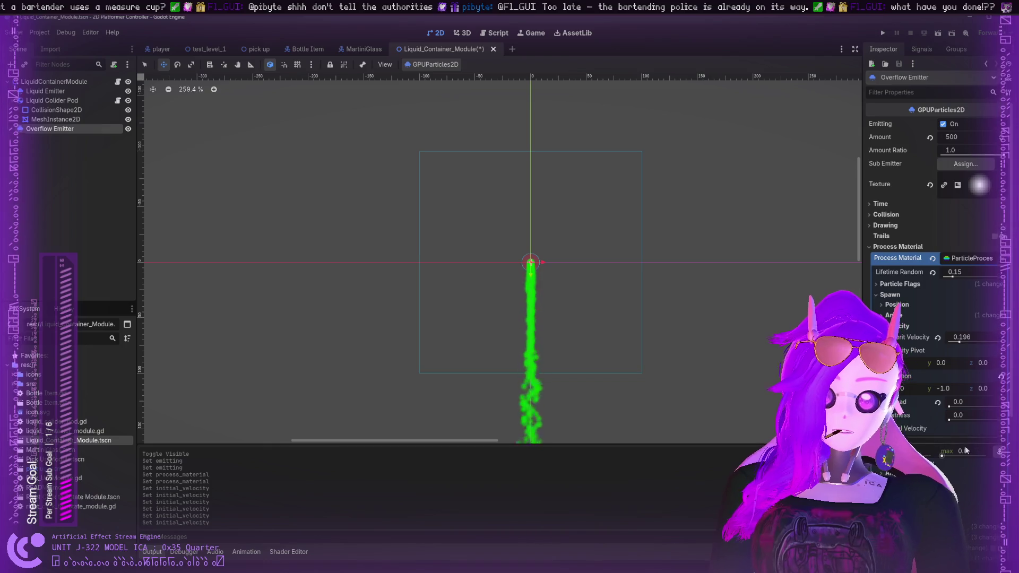
- Check the velocity direction y value of -1.0, then move to spawn position settings
{"action": "left_click", "coordinate": [950, 388]}
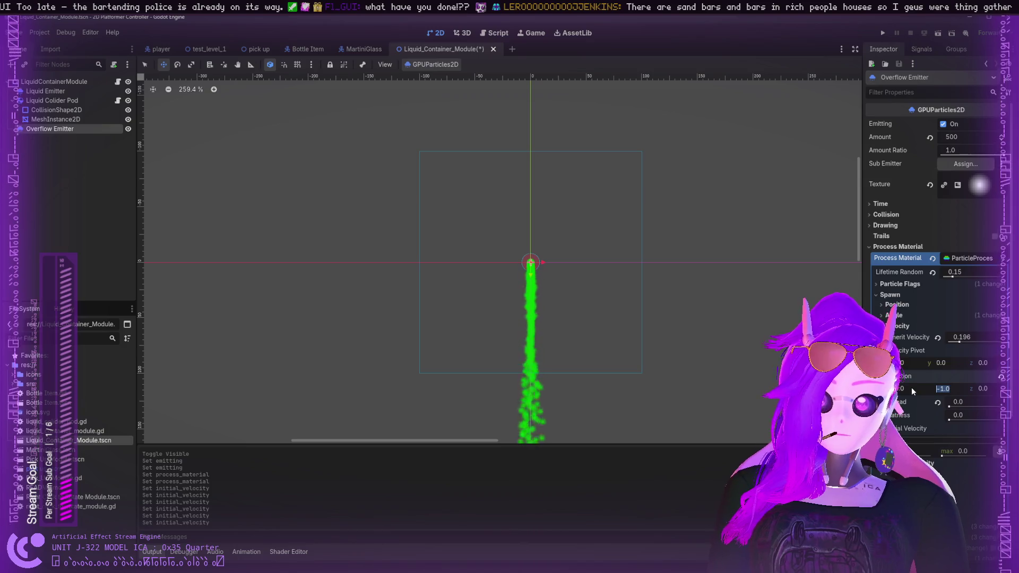
{"action": "left_click", "coordinate": [959, 388]}
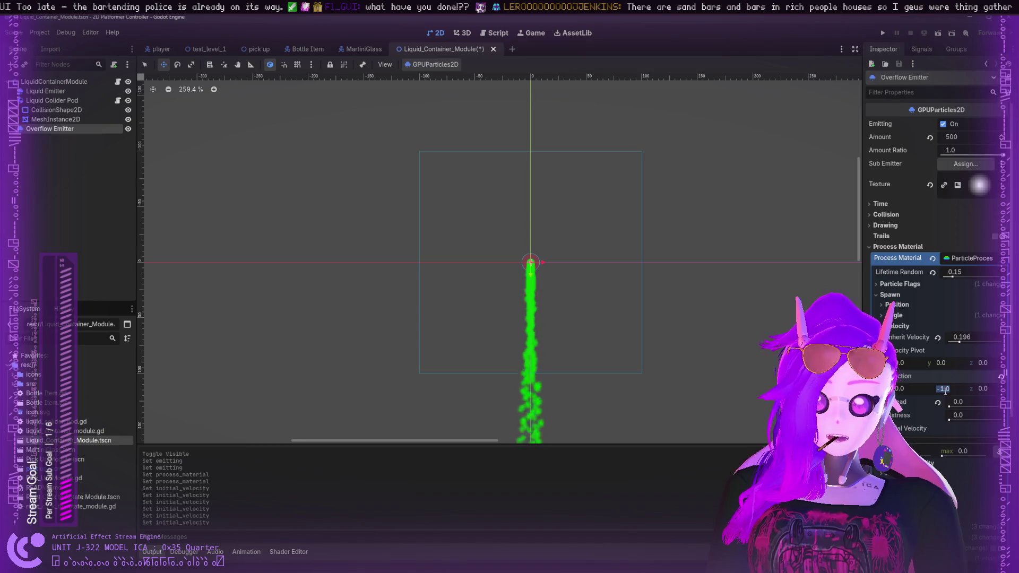
{"action": "double_click", "coordinate": [952, 389]}
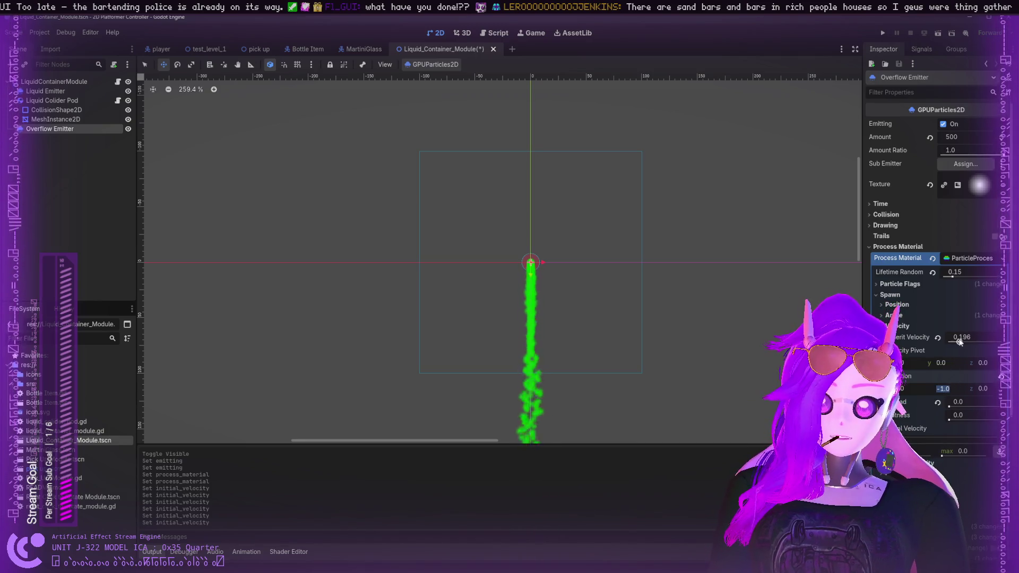
{"action": "left_click", "coordinate": [895, 325]}
{"action": "left_click", "coordinate": [896, 304]}
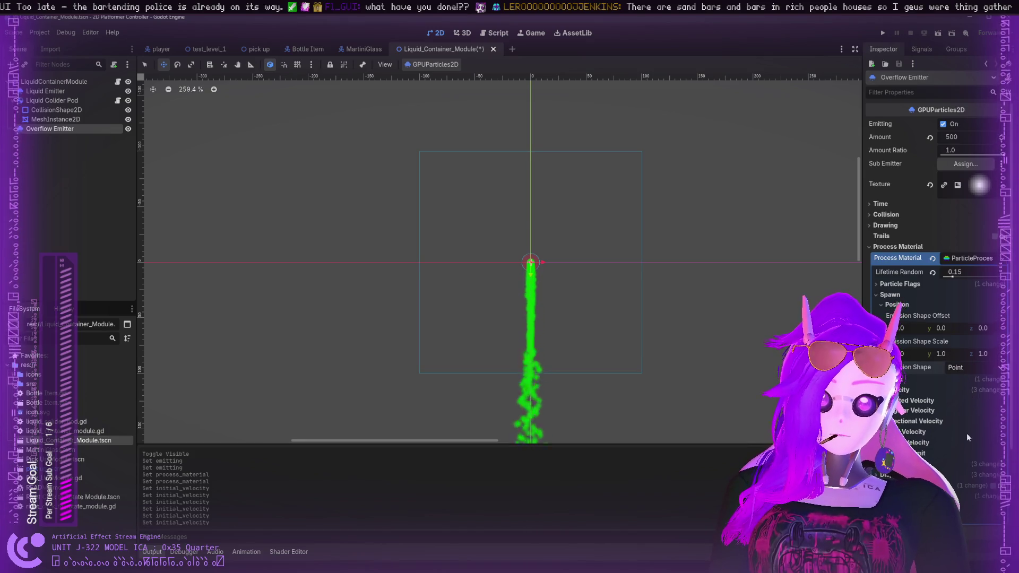
- Use a Box emission shape with scale y 1.0 and extents 41.36, 0, 0
{"action": "left_click", "coordinate": [954, 367]}
{"action": "left_click", "coordinate": [955, 408]}
{"action": "left_click_drag", "start_coordinate": [925, 354], "coordinate": [902, 354]}
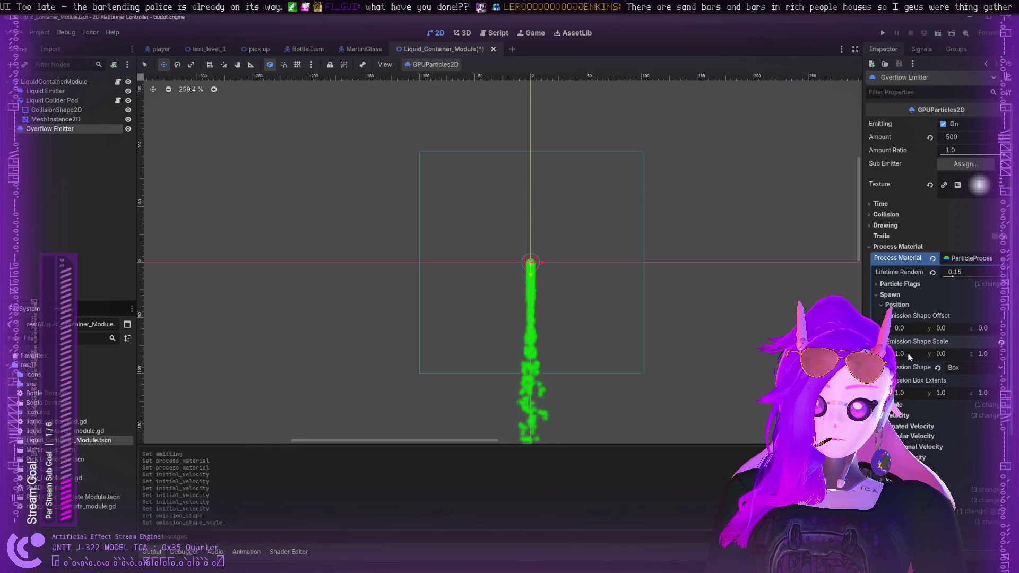
{"action": "left_click", "coordinate": [951, 352]}
{"action": "type", "text": "1.0"}
{"action": "key", "text": "Return"}
{"action": "left_click_drag", "start_coordinate": [947, 393], "coordinate": [928, 393]}
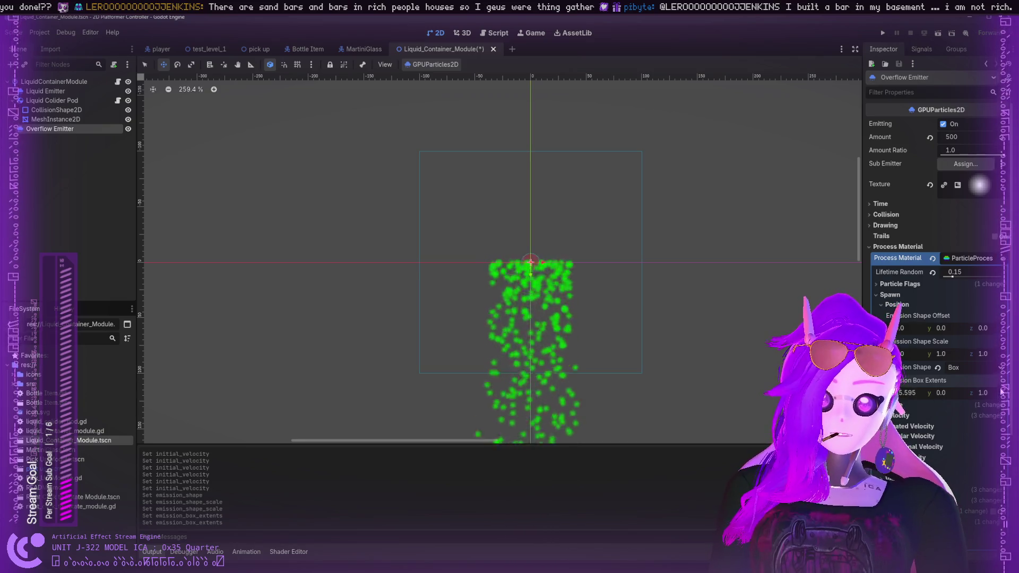
{"action": "mouse_move", "coordinate": [956, 392]}
{"action": "left_mouse_down"}
{"action": "mouse_move", "coordinate": [915, 395]}
{"action": "mouse_move", "coordinate": [942, 396]}
{"action": "left_mouse_up"}
{"action": "scroll", "coordinate": [575, 244], "scroll_direction": "down", "scroll_amount": 9}
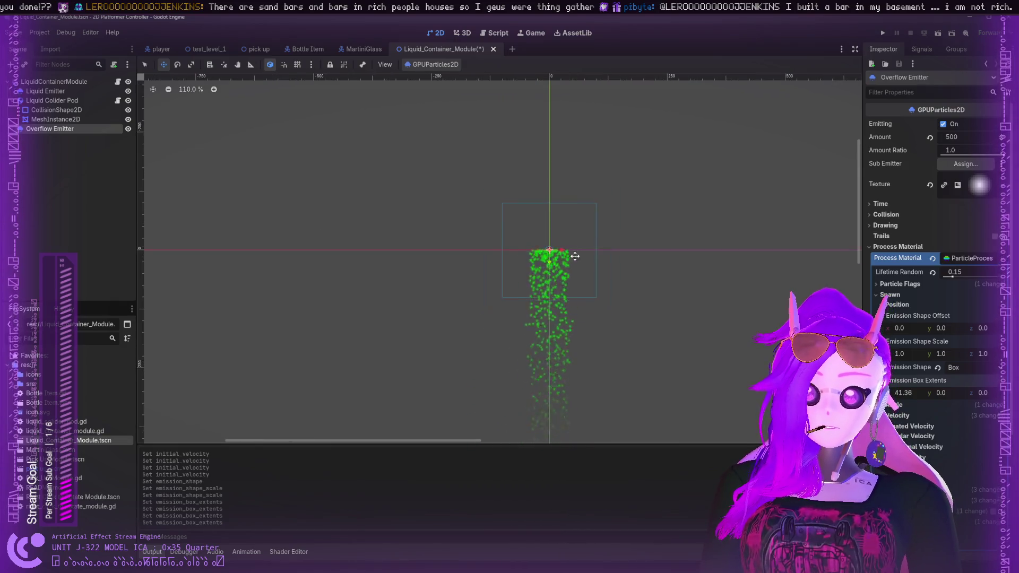
{"action": "scroll", "coordinate": [562, 262], "scroll_direction": "up", "scroll_amount": 1}
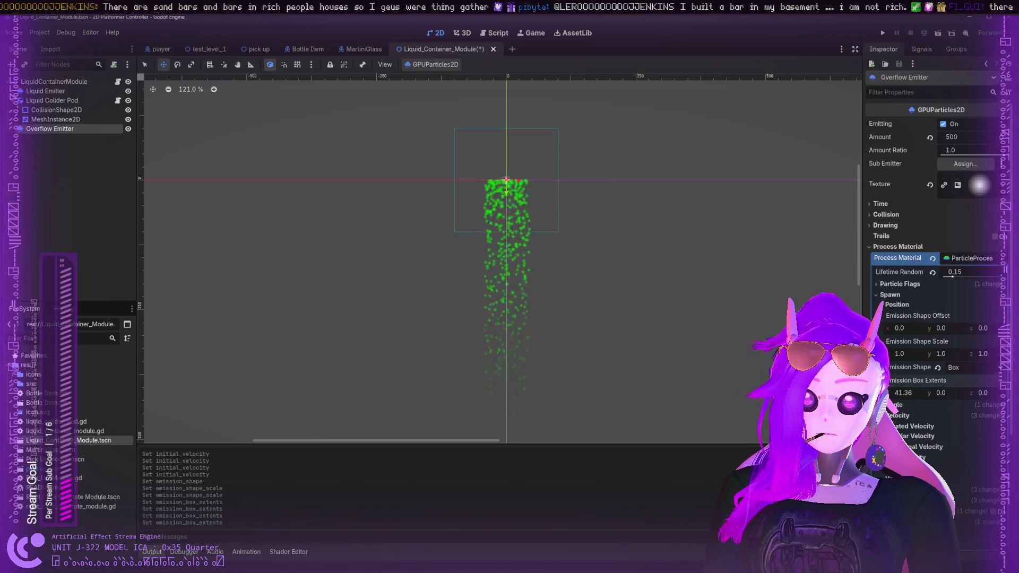
- Move the Overflow Emitter to (0, 1) and adjust its velocity spread, leaving it at 0.0
{"action": "left_click", "coordinate": [882, 305]}
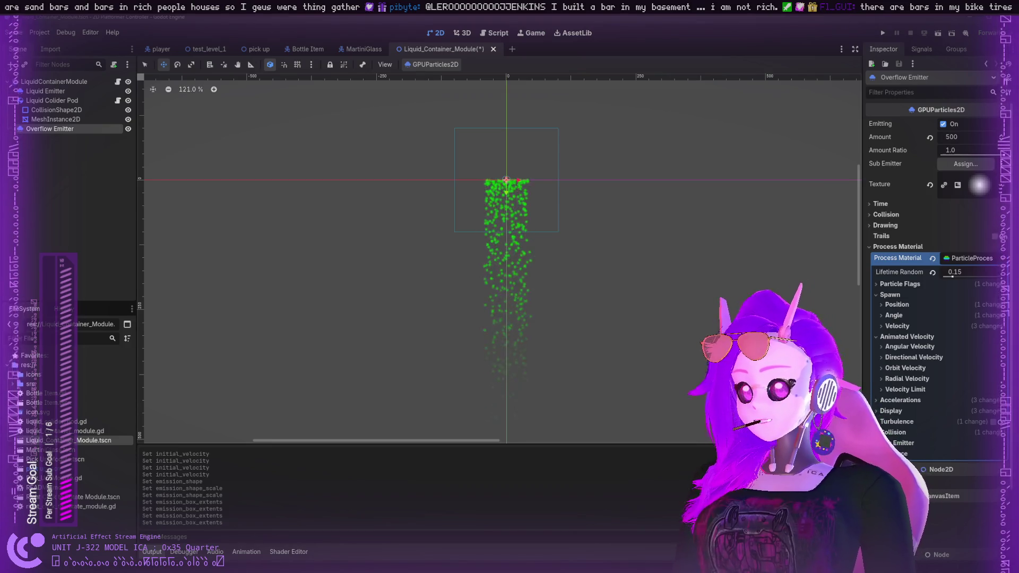
{"action": "left_click_drag", "start_coordinate": [506, 180], "coordinate": [509, 181]}
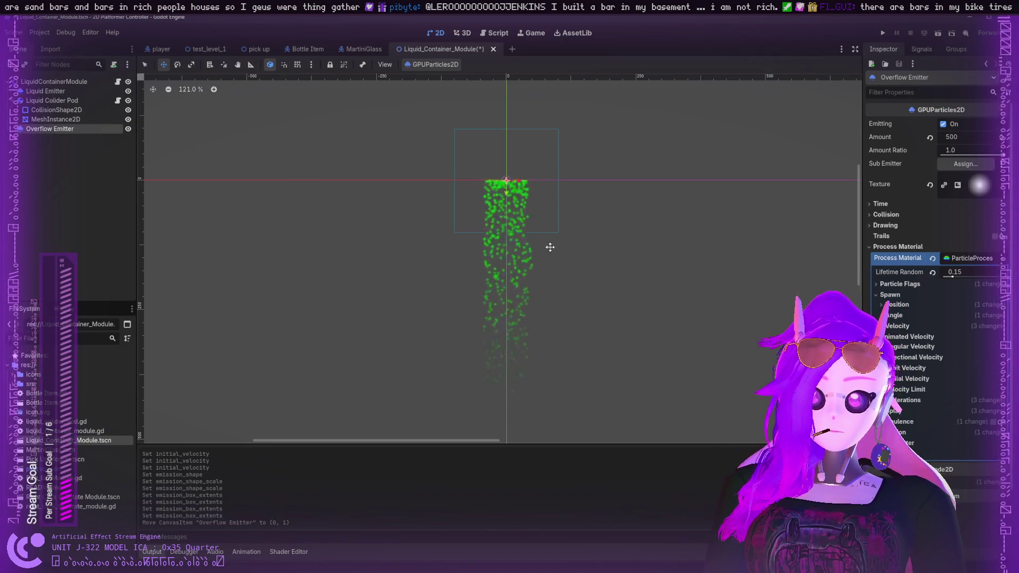
{"action": "left_click", "coordinate": [891, 326]}
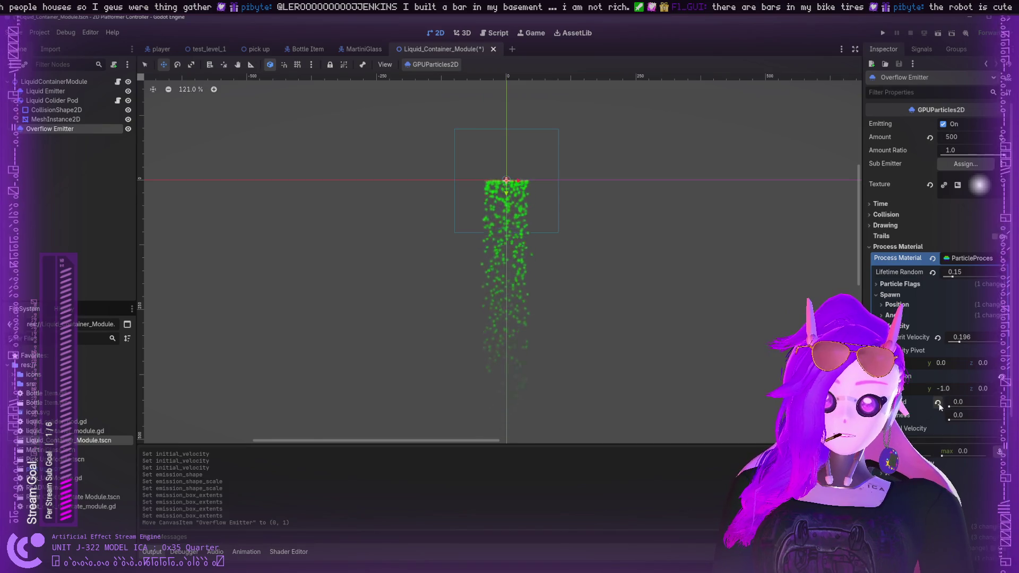
{"action": "mouse_move", "coordinate": [949, 407]}
{"action": "left_mouse_down"}
{"action": "mouse_move", "coordinate": [999, 406]}
{"action": "mouse_move", "coordinate": [925, 394]}
{"action": "left_mouse_up"}
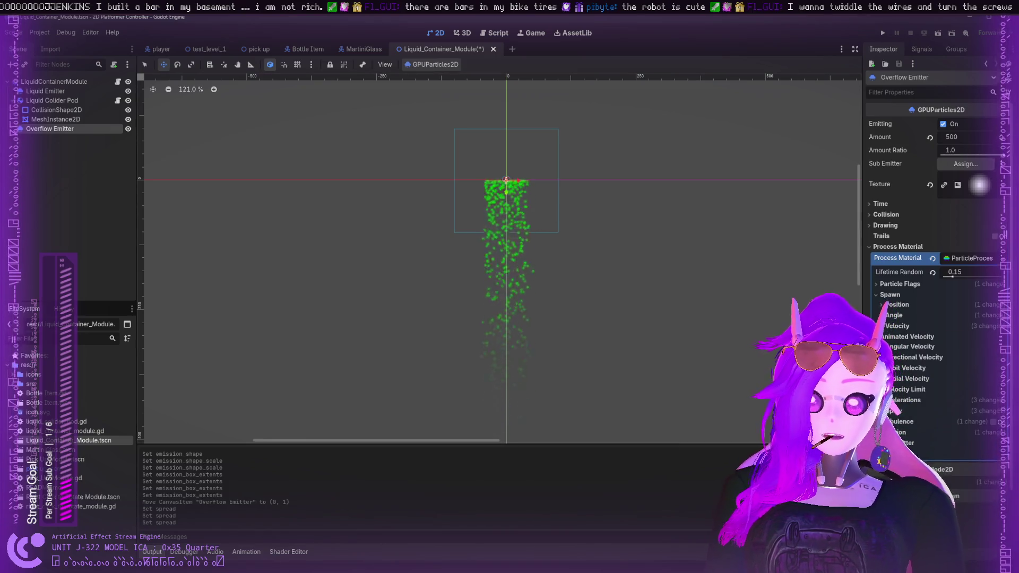
- Expand the Accelerations section to reveal the tangential acceleration range
{"action": "scroll", "coordinate": [906, 363], "scroll_direction": "down", "scroll_amount": 3}
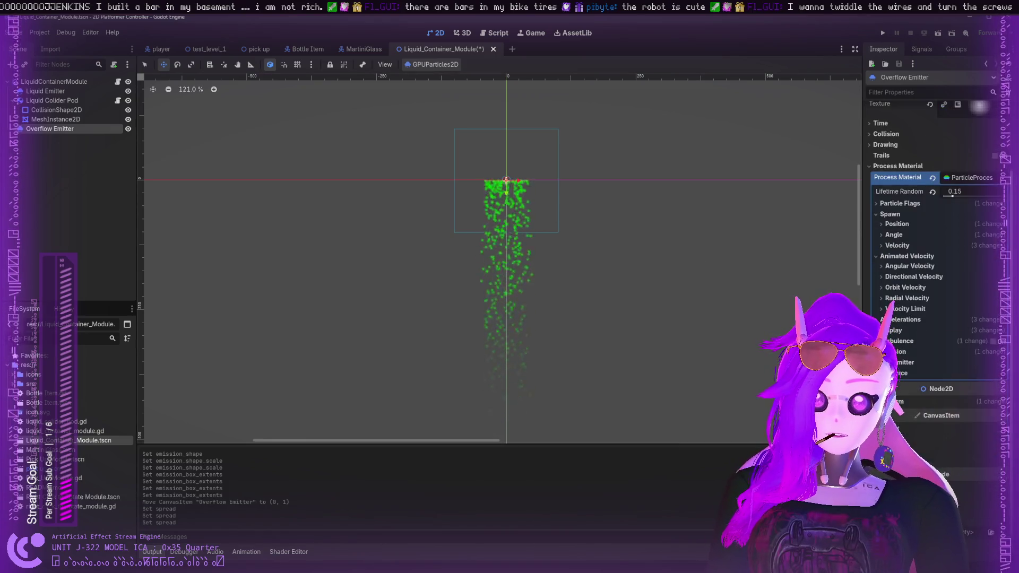
{"action": "left_click", "coordinate": [894, 330]}
{"action": "left_click", "coordinate": [894, 331]}
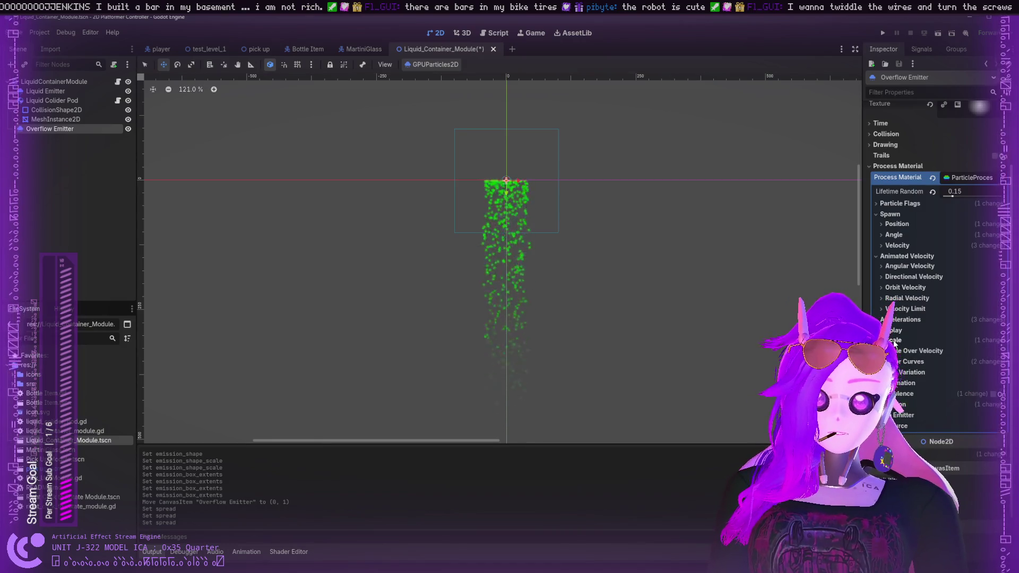
{"action": "left_click", "coordinate": [895, 321]}
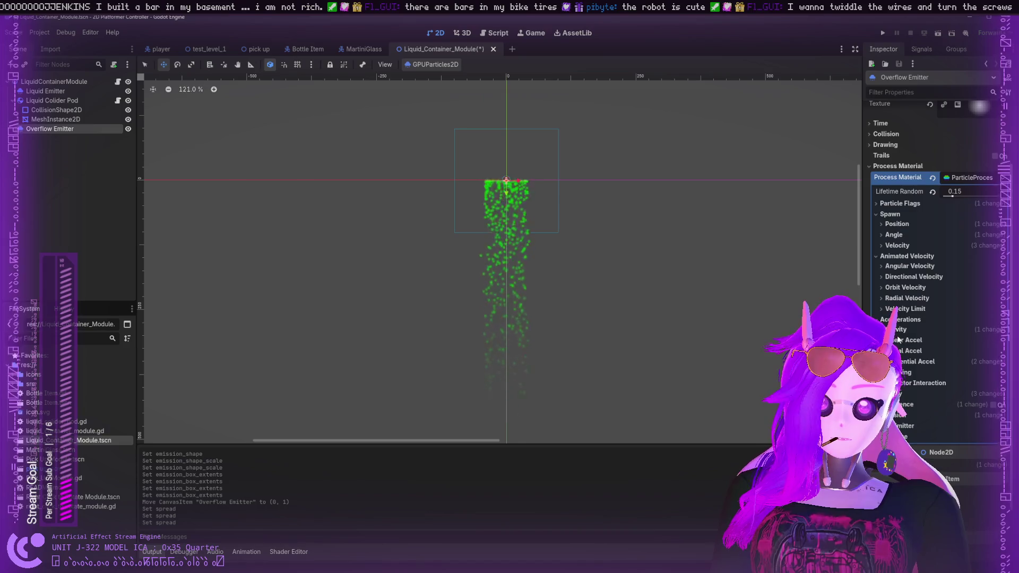
{"action": "left_click", "coordinate": [893, 330]}
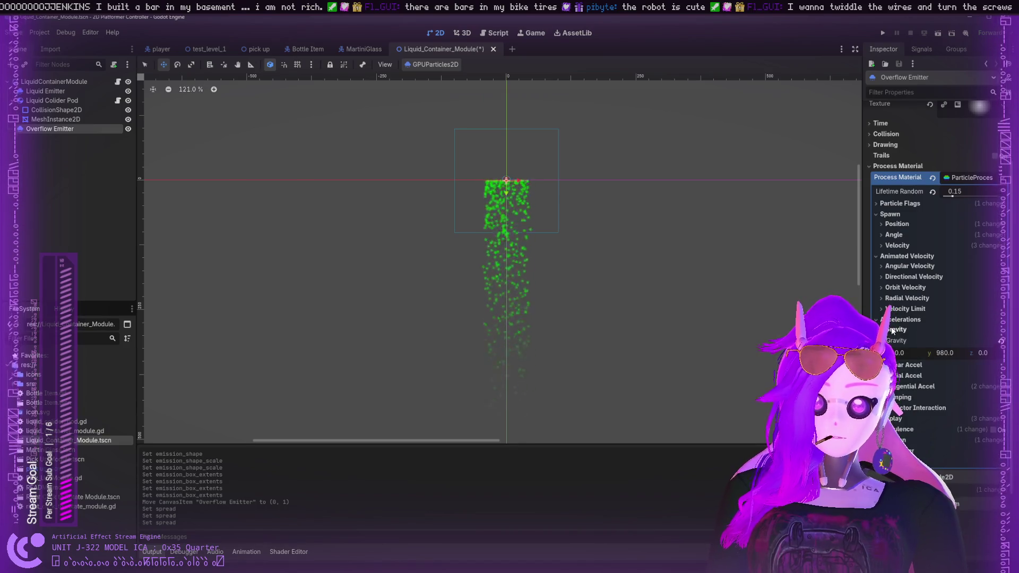
{"action": "left_click", "coordinate": [893, 330]}
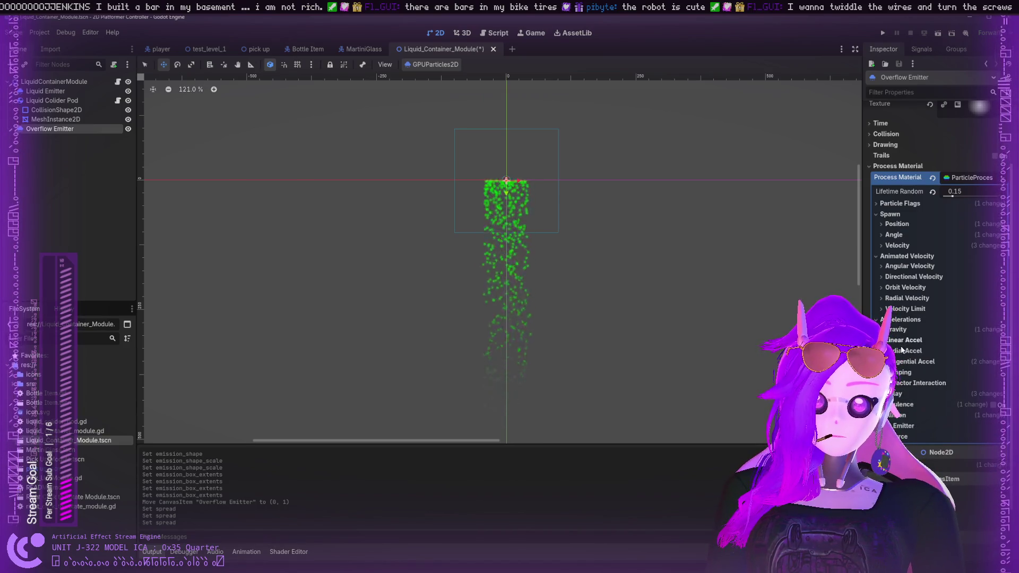
{"action": "left_click", "coordinate": [910, 362]}
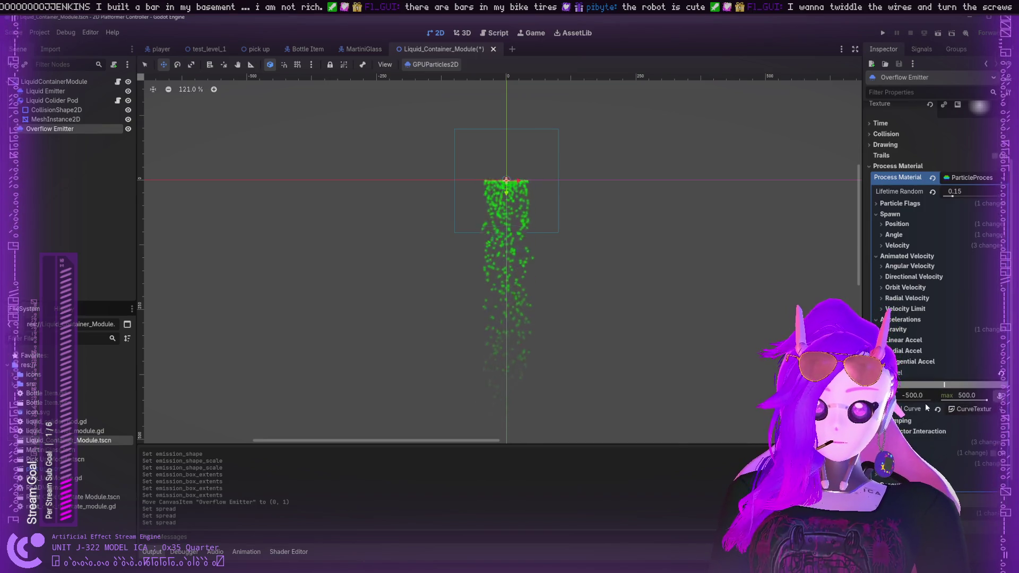
- Set tangential acceleration min and max to -0 and clear its curve
{"action": "key", "text": "shift+Tab"}
{"action": "type", "text": "-0"}
{"action": "key", "text": "Tab"}
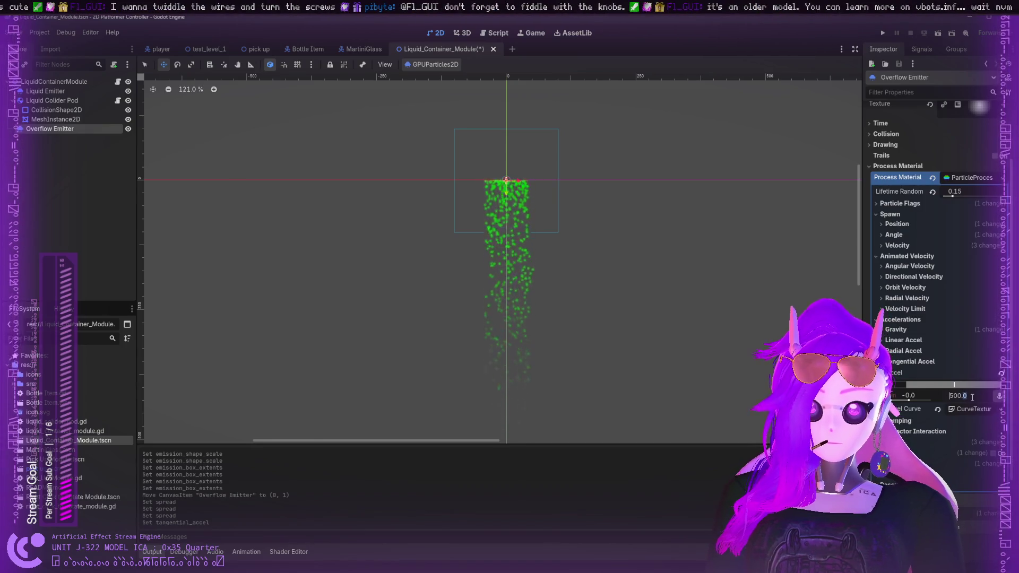
{"action": "type", "text": "-0"}
{"action": "key", "text": "Return"}
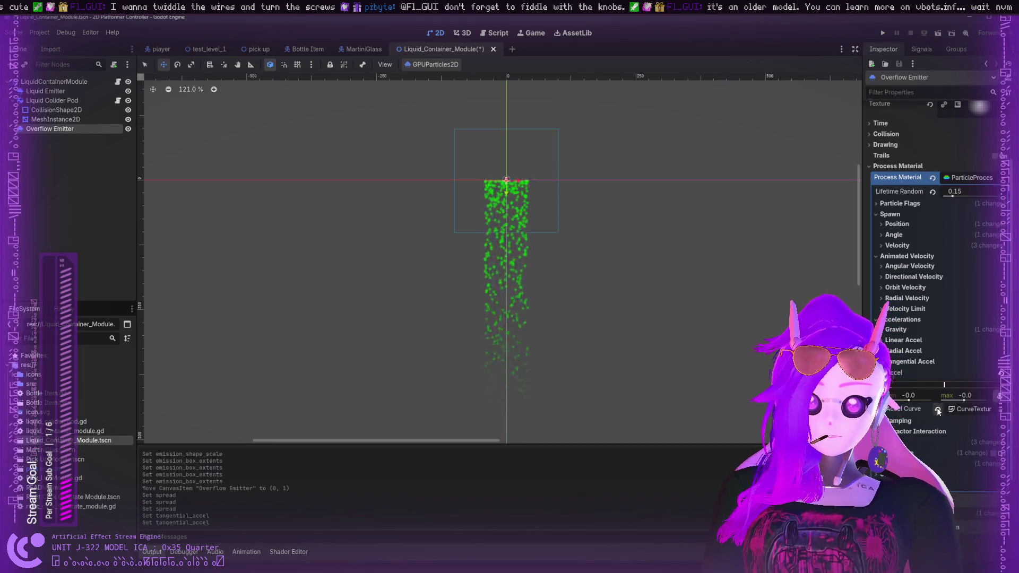
{"action": "left_click", "coordinate": [937, 408]}
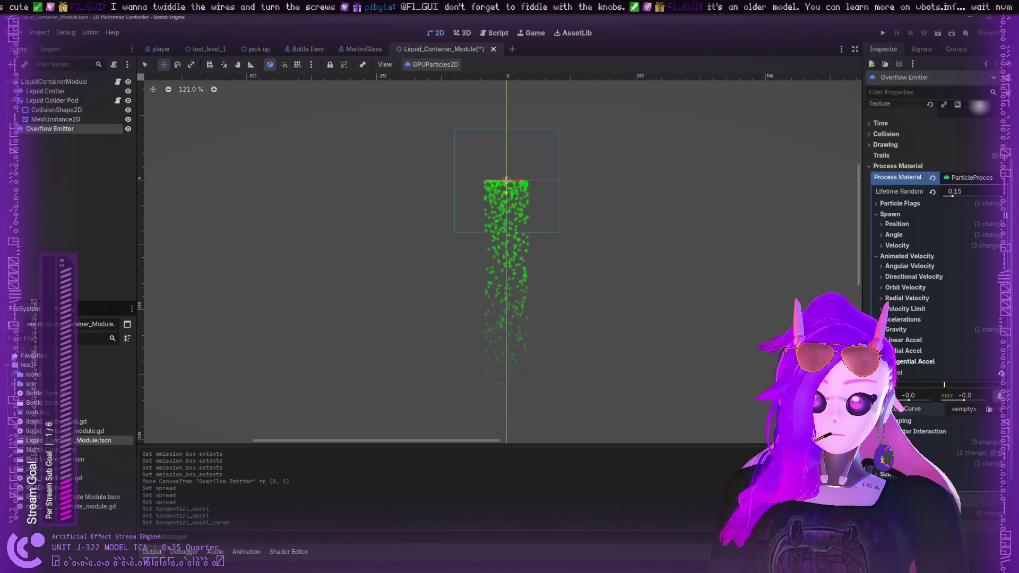
{"action": "left_click", "coordinate": [914, 361]}
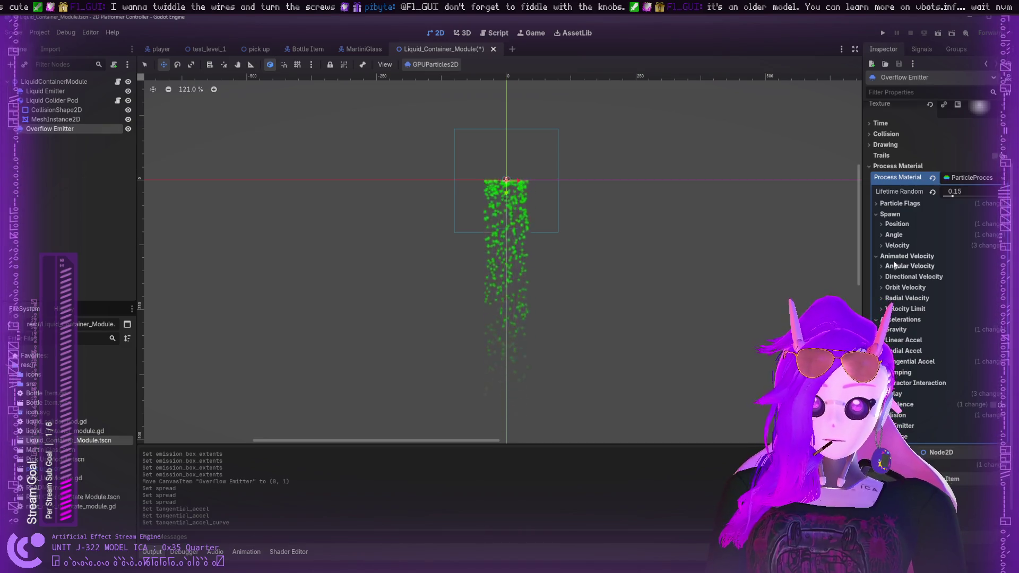
- Shorten the Overflow Emitter's particle lifetime to 0.46 seconds and save the scene
{"action": "left_click", "coordinate": [891, 235]}
{"action": "scroll", "coordinate": [525, 221], "scroll_direction": "up", "scroll_amount": 10}
{"action": "scroll", "coordinate": [527, 221], "scroll_direction": "up", "scroll_amount": 1}
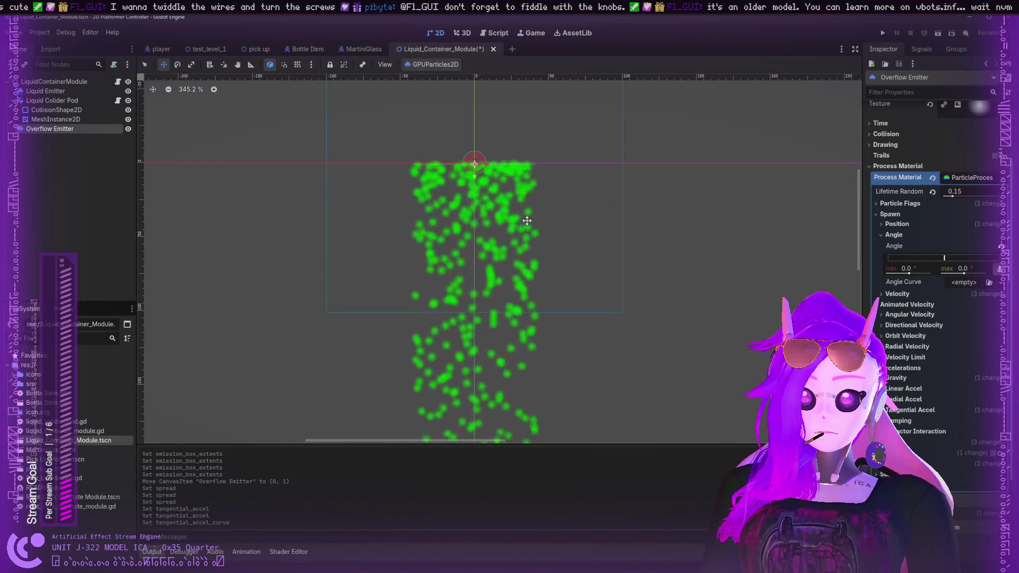
{"action": "scroll", "coordinate": [527, 221], "scroll_direction": "down", "scroll_amount": 12}
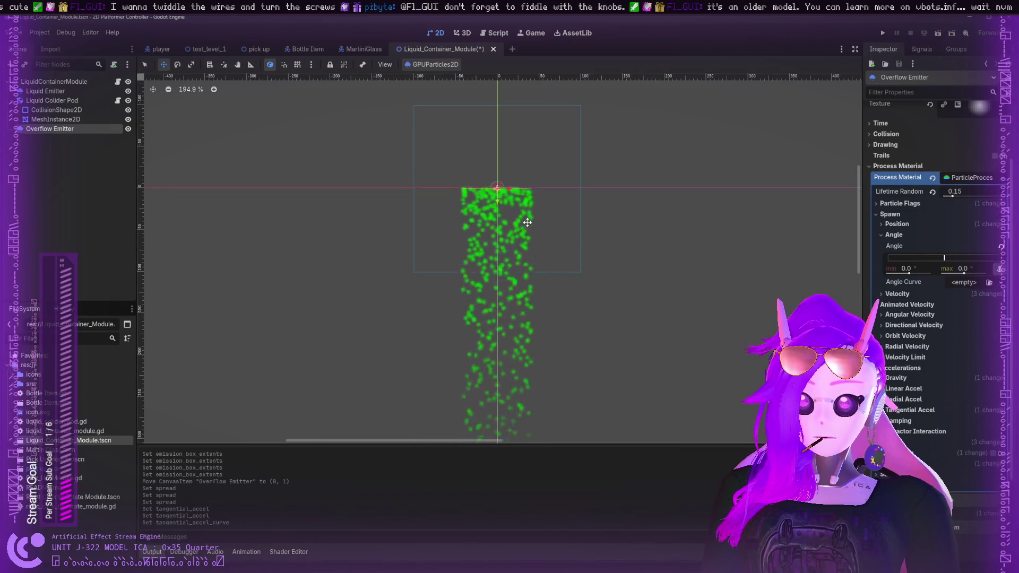
{"action": "scroll", "coordinate": [903, 244], "scroll_direction": "up", "scroll_amount": 3}
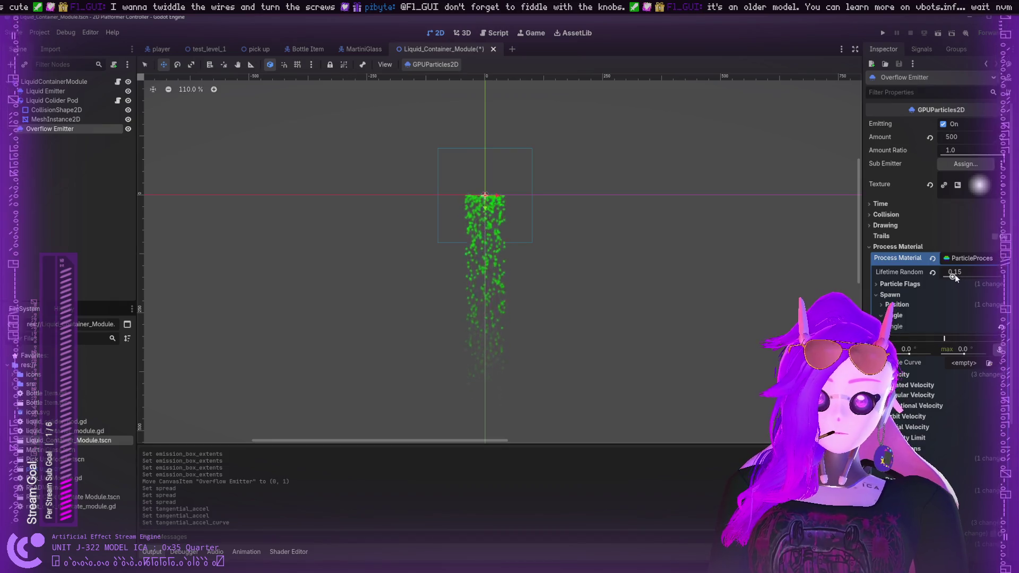
{"action": "left_click", "coordinate": [876, 205]}
{"action": "left_click_drag", "start_coordinate": [968, 219], "coordinate": [956, 217]}
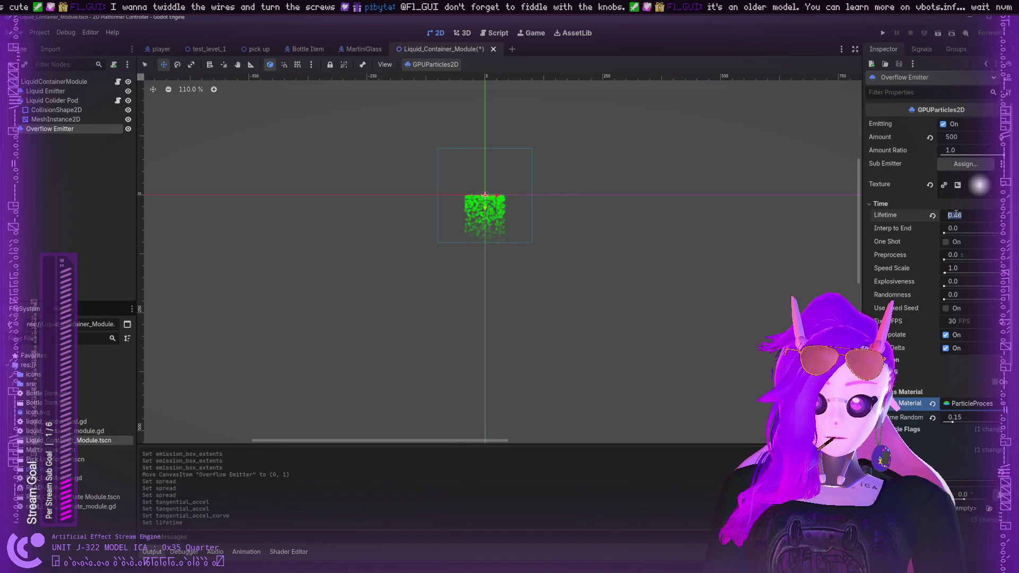
{"action": "left_click", "coordinate": [964, 218]}
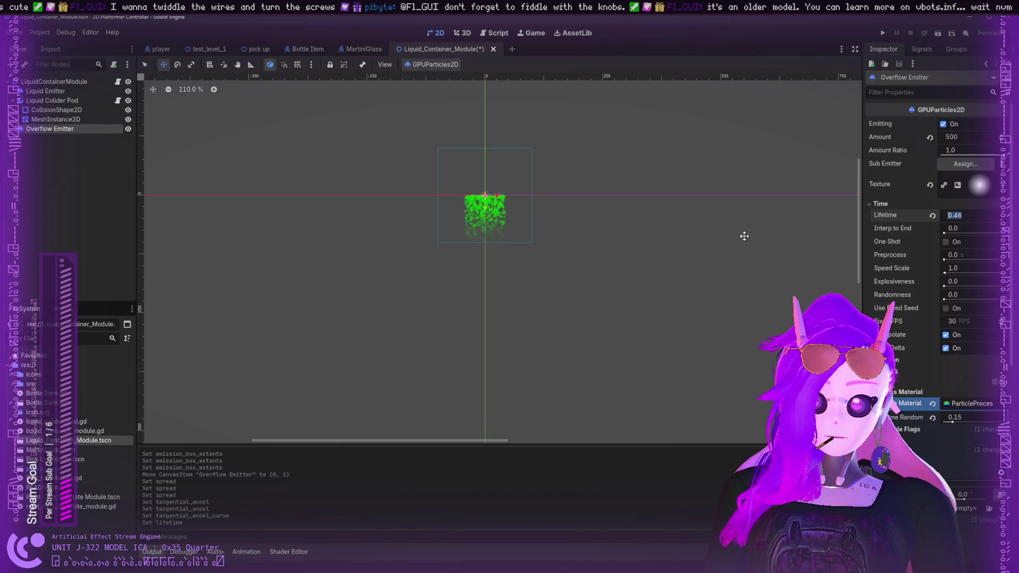
{"action": "scroll", "coordinate": [520, 196], "scroll_direction": "up", "scroll_amount": 3}
{"action": "scroll", "coordinate": [525, 197], "scroll_direction": "up", "scroll_amount": 4}
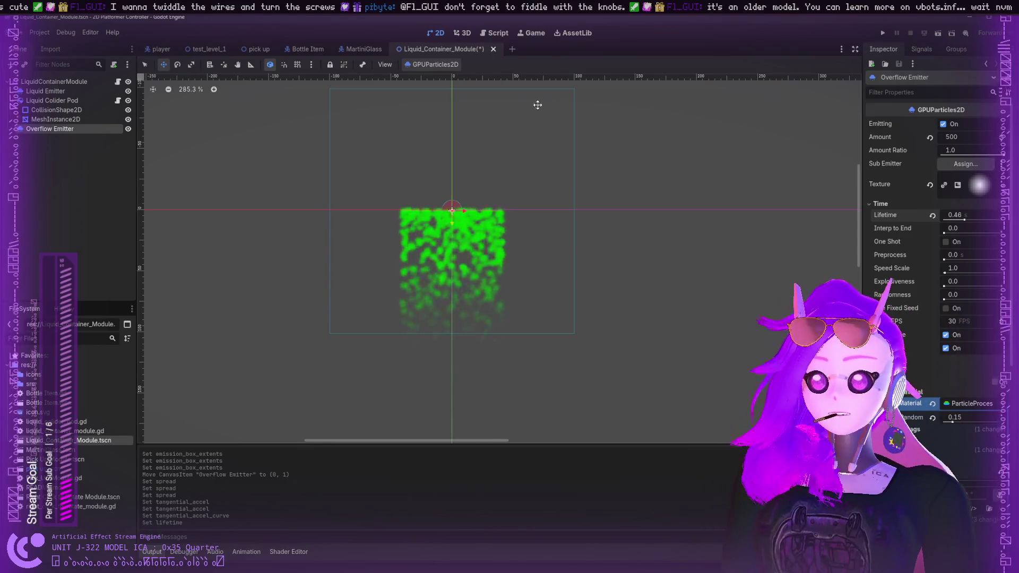
{"action": "key", "text": "ctrl+s"}
- Check the MartiniGlass scene, then turn off Emitting on the Overflow Emitter
{"action": "left_click", "coordinate": [353, 49]}
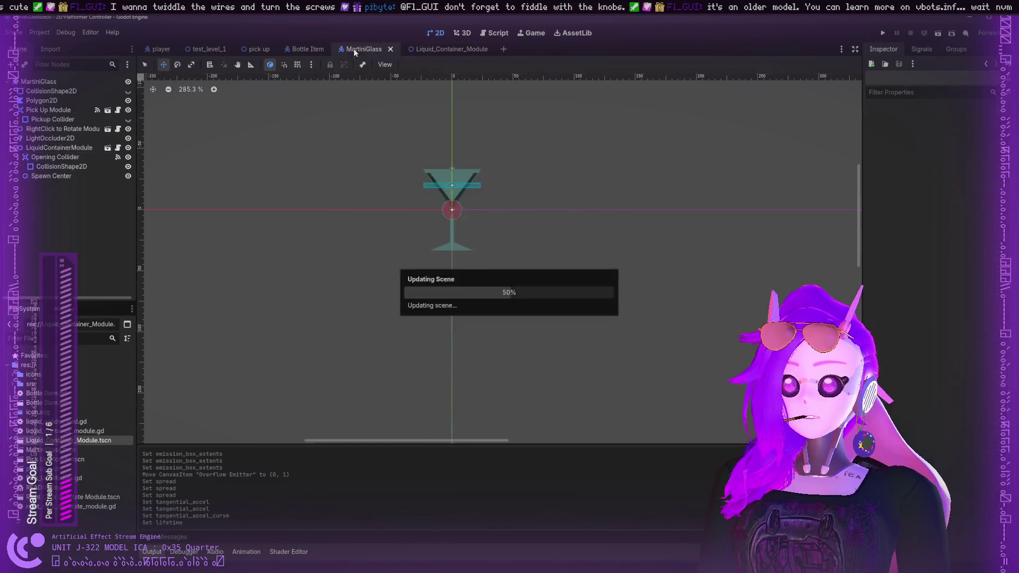
{"action": "scroll", "coordinate": [419, 279], "scroll_direction": "down", "scroll_amount": 4}
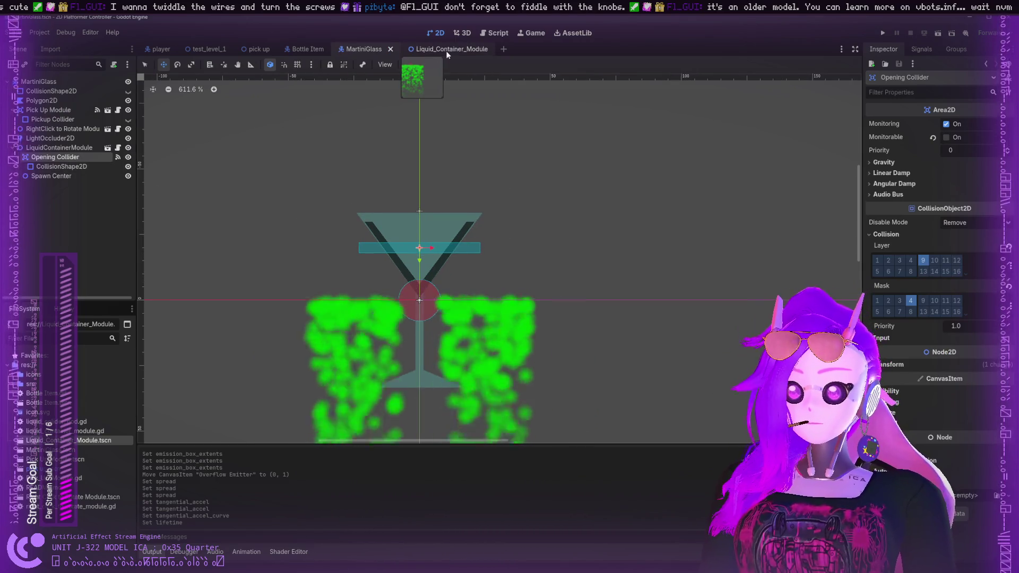
{"action": "left_click", "coordinate": [446, 51]}
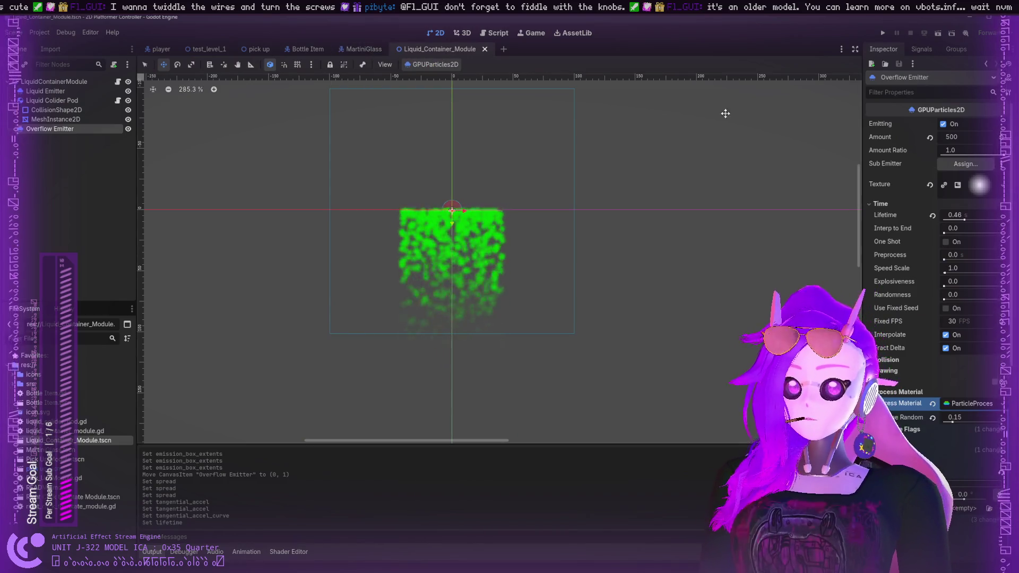
{"action": "left_click", "coordinate": [943, 124]}
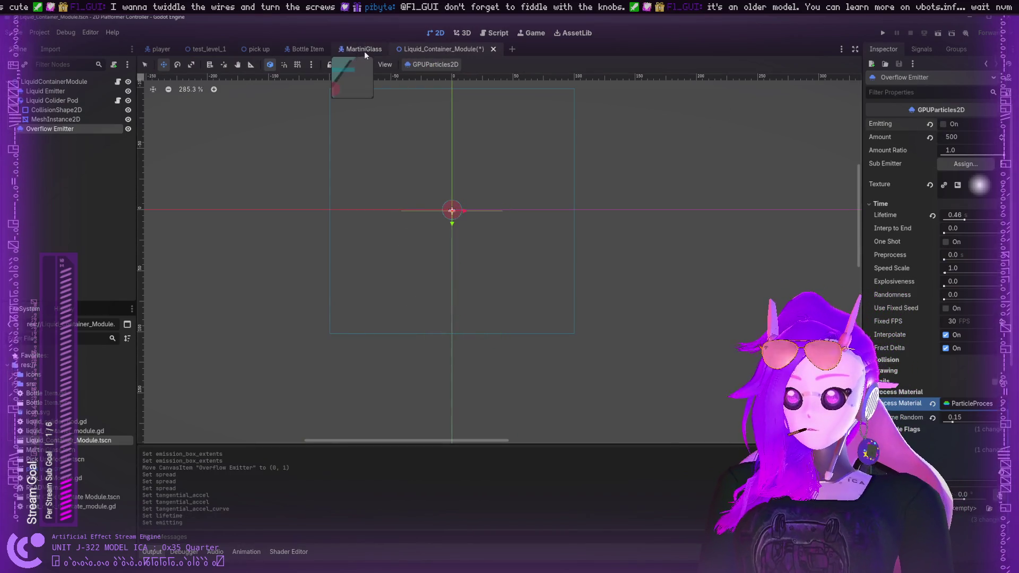
- Compare the MartiniGlass and liquid container scenes, ending in the AssetLib view
{"action": "left_click", "coordinate": [364, 49]}
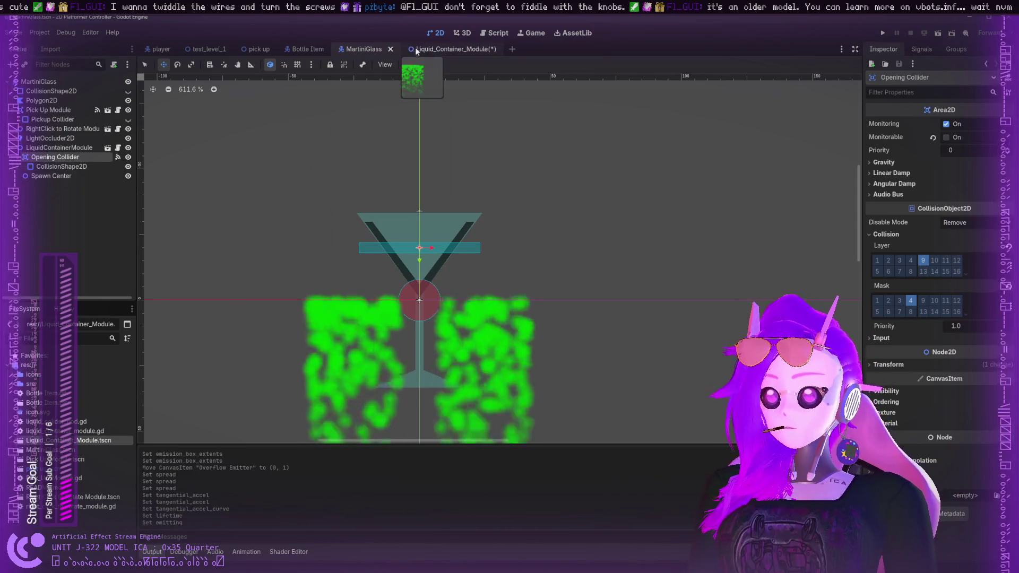
{"action": "left_click", "coordinate": [425, 49]}
{"action": "left_click", "coordinate": [348, 50]}
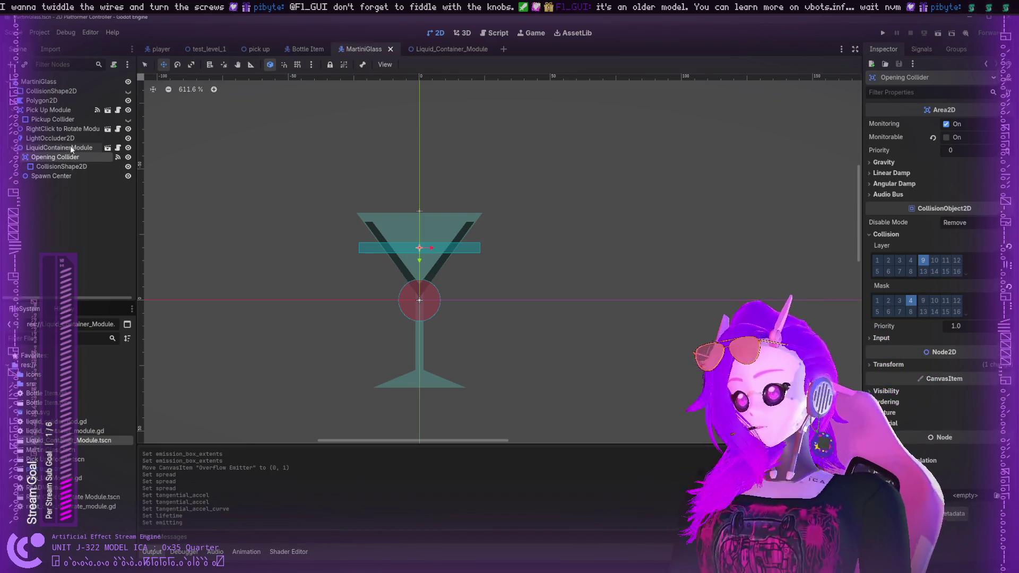
{"action": "left_click", "coordinate": [461, 51]}
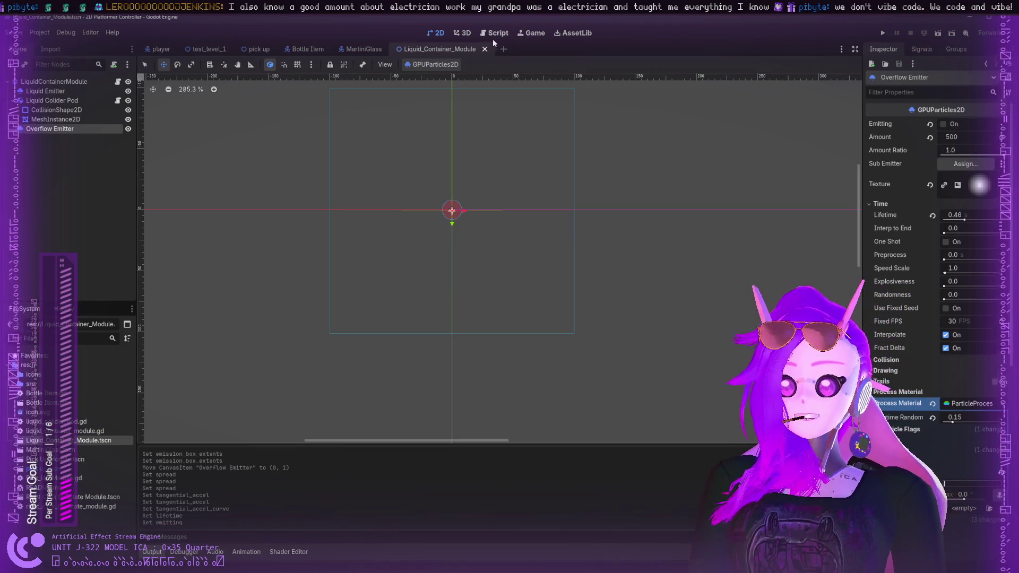
{"action": "left_click", "coordinate": [563, 31]}
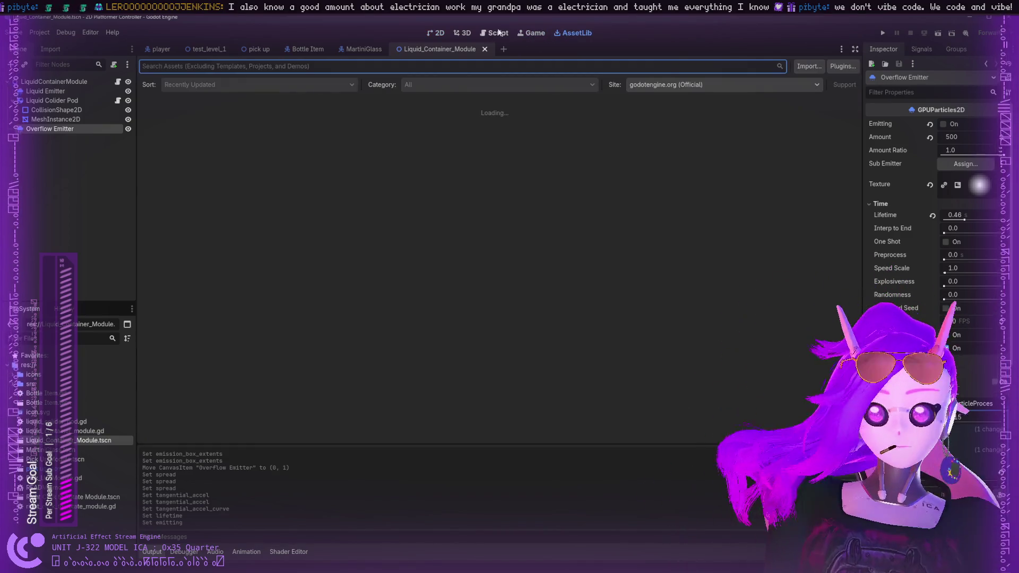
- Open liquid_container_module.gd and inspect the impulse call and SelfIdentify in _pourLiquid
{"action": "left_click", "coordinate": [497, 33]}
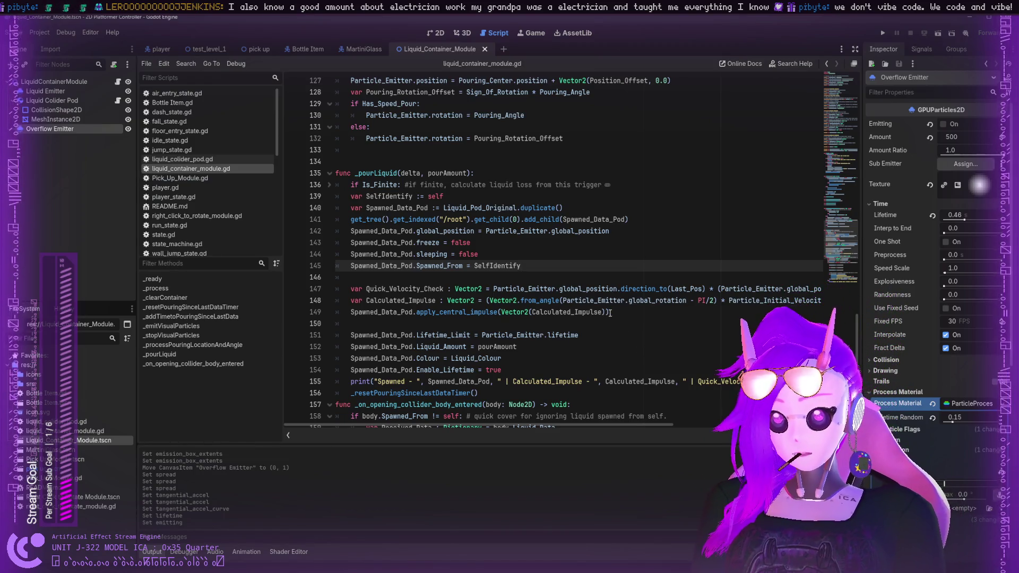
{"action": "left_click_drag", "start_coordinate": [607, 312], "coordinate": [463, 312]}
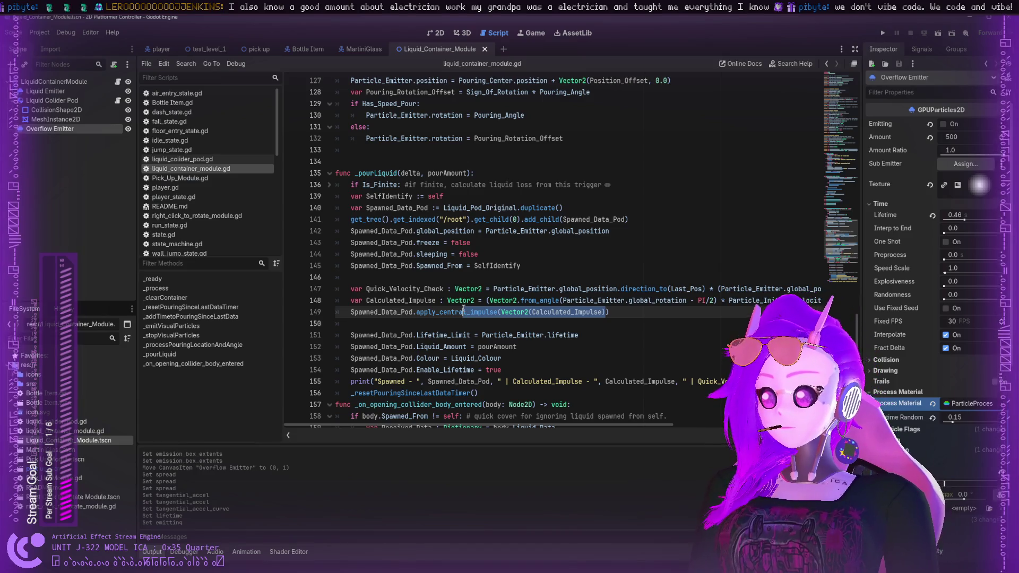
{"action": "scroll", "coordinate": [467, 302], "scroll_direction": "up", "scroll_amount": 2}
{"action": "scroll", "coordinate": [482, 281], "scroll_direction": "down", "scroll_amount": 2}
{"action": "double_click", "coordinate": [493, 266]}
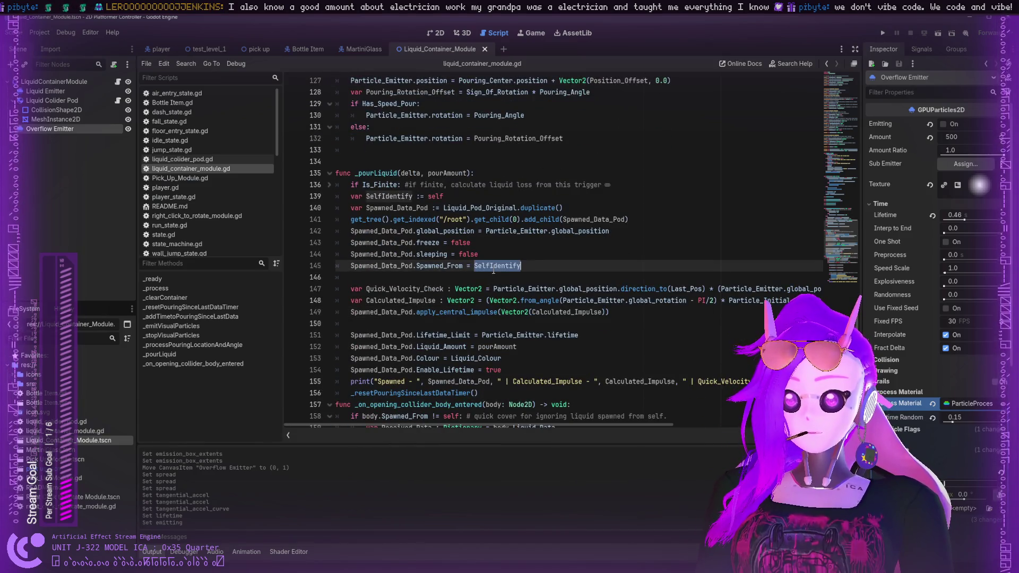
{"action": "left_click", "coordinate": [475, 254]}
- Highlight Particle_Emitter uses and trace the spawn code up to Liquid_Pod_Original on line 140
{"action": "double_click", "coordinate": [514, 231]}
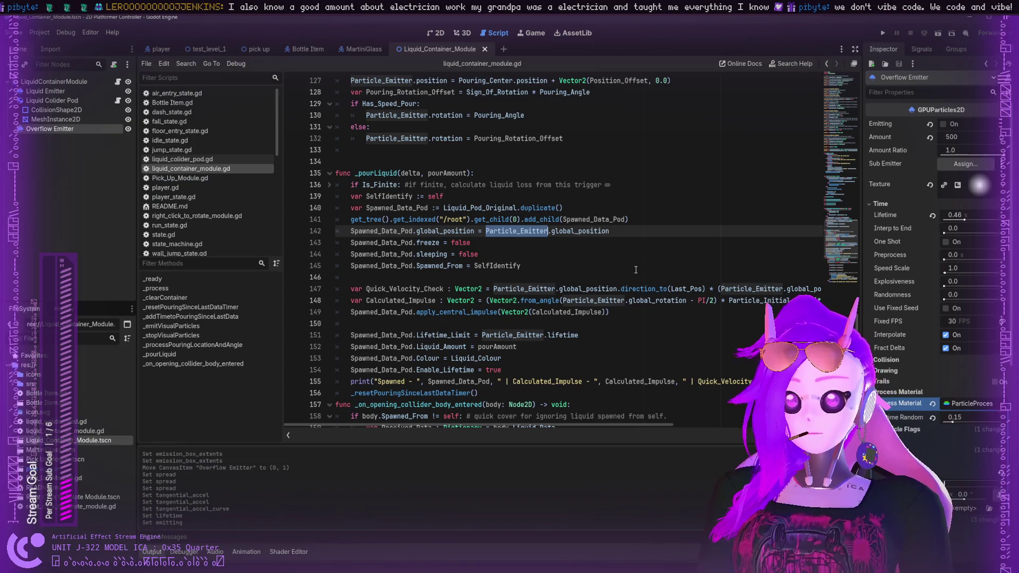
{"action": "left_click", "coordinate": [764, 298]}
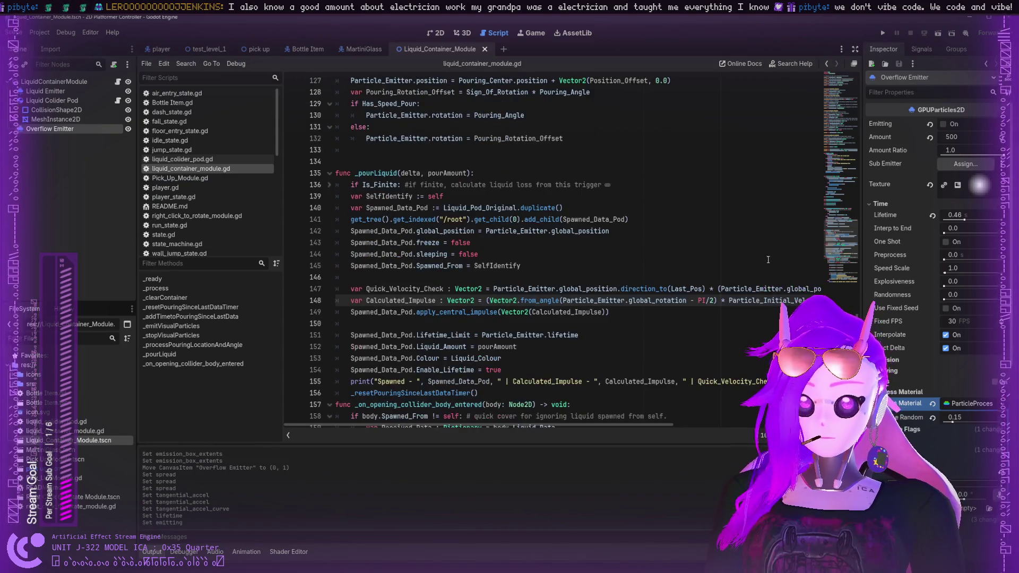
{"action": "left_click", "coordinate": [503, 266]}
{"action": "left_click", "coordinate": [505, 231]}
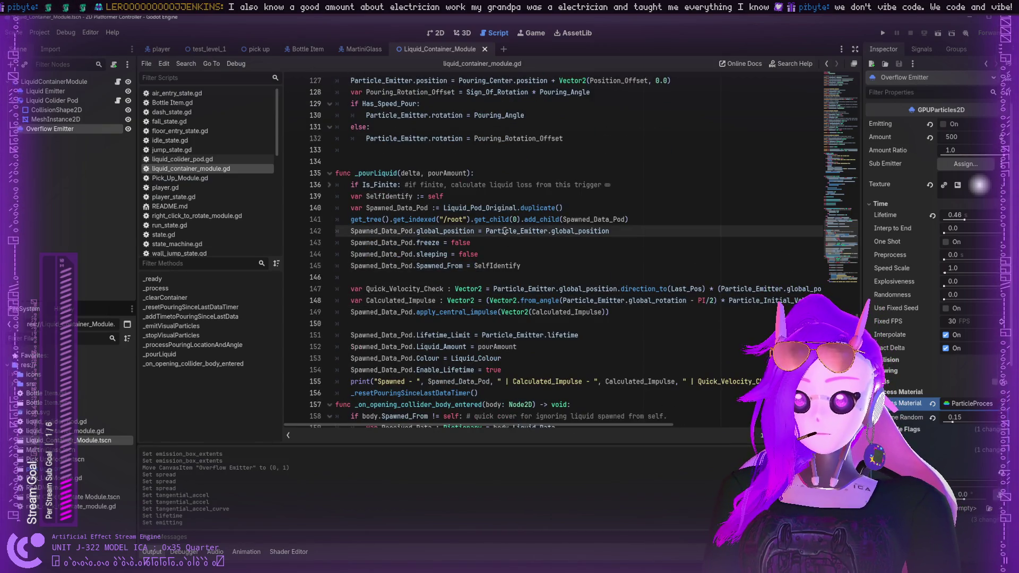
{"action": "left_click", "coordinate": [489, 208]}
{"action": "double_click", "coordinate": [489, 207]}
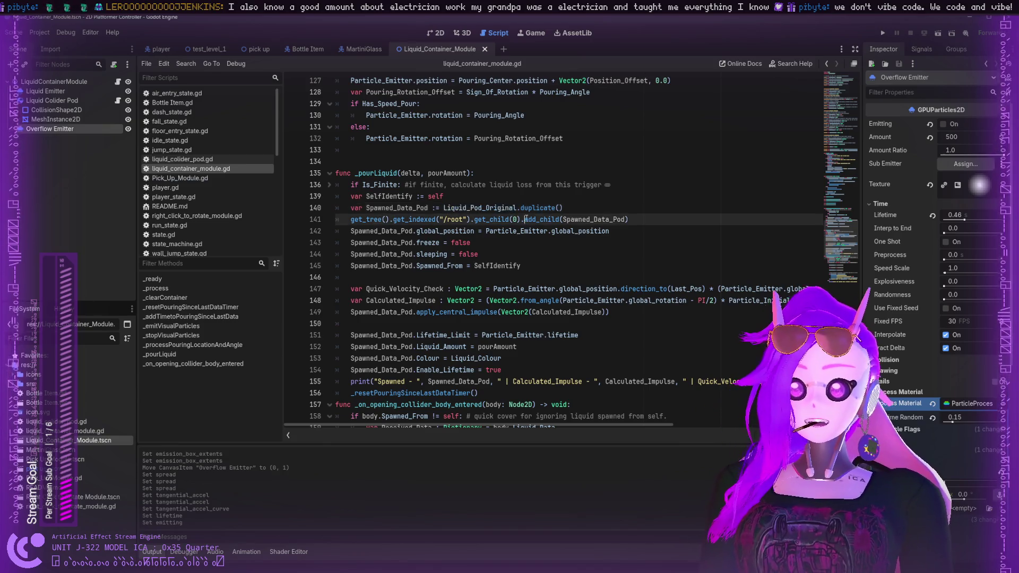
- Select the pod-spawning block, lines 139–154, inside _pourLiquid
{"action": "scroll", "coordinate": [513, 235], "scroll_direction": "down", "scroll_amount": 4}
{"action": "scroll", "coordinate": [513, 235], "scroll_direction": "up", "scroll_amount": 3}
{"action": "left_click", "coordinate": [374, 194]}
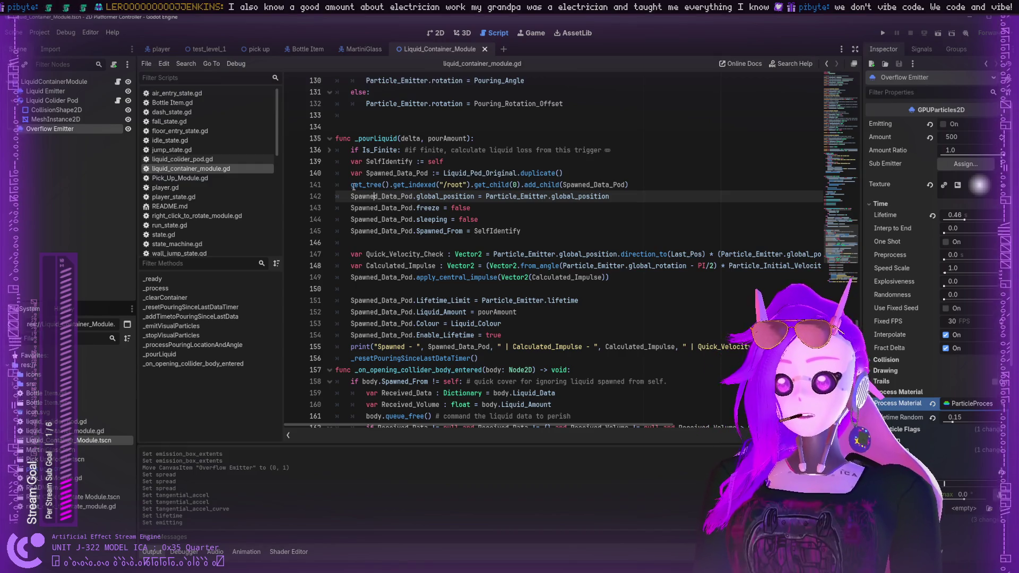
{"action": "left_click", "coordinate": [489, 324]}
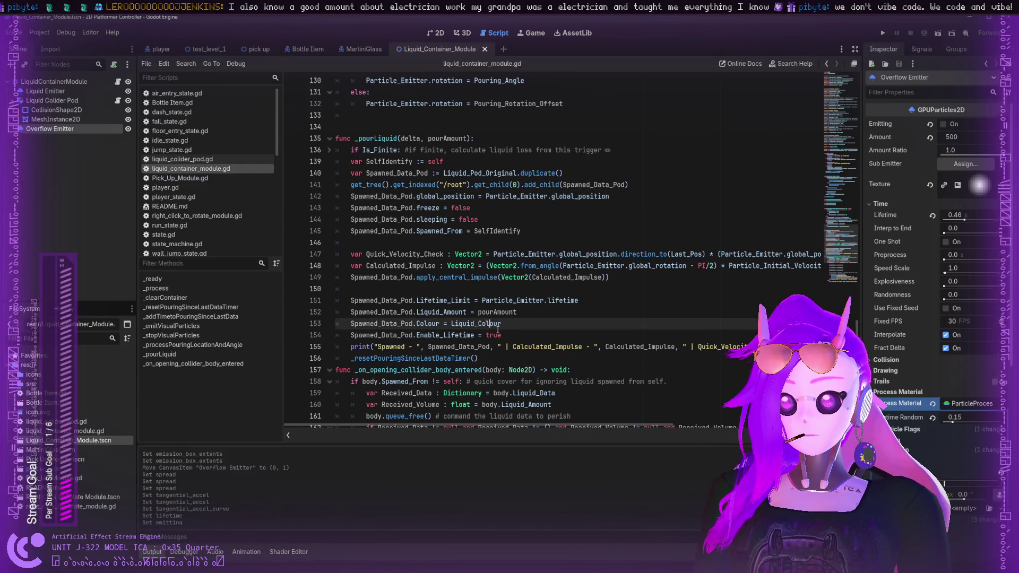
{"action": "mouse_move", "coordinate": [515, 332]}
{"action": "left_mouse_down"}
{"action": "mouse_move", "coordinate": [345, 184]}
{"action": "mouse_move", "coordinate": [340, 164]}
{"action": "left_mouse_up"}
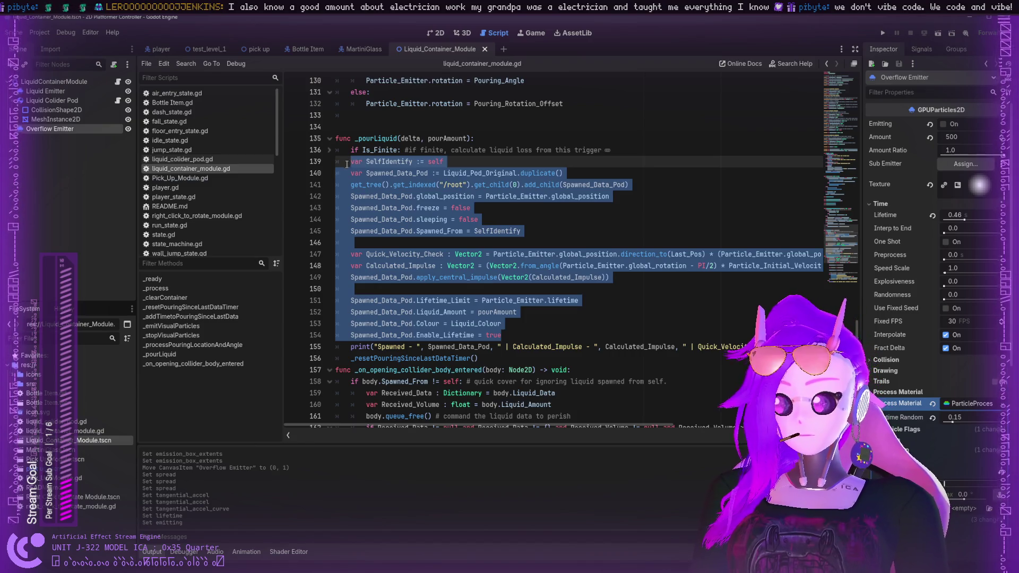
- Insert blank lines above _pourLiquid and start typing a new function declaration
{"action": "left_click", "coordinate": [515, 139]}
{"action": "key", "text": "ctrl+shift+Return"}
{"action": "key", "text": "ctrl+shift+Return"}
{"action": "key", "text": "ctrl+shift+Return"}
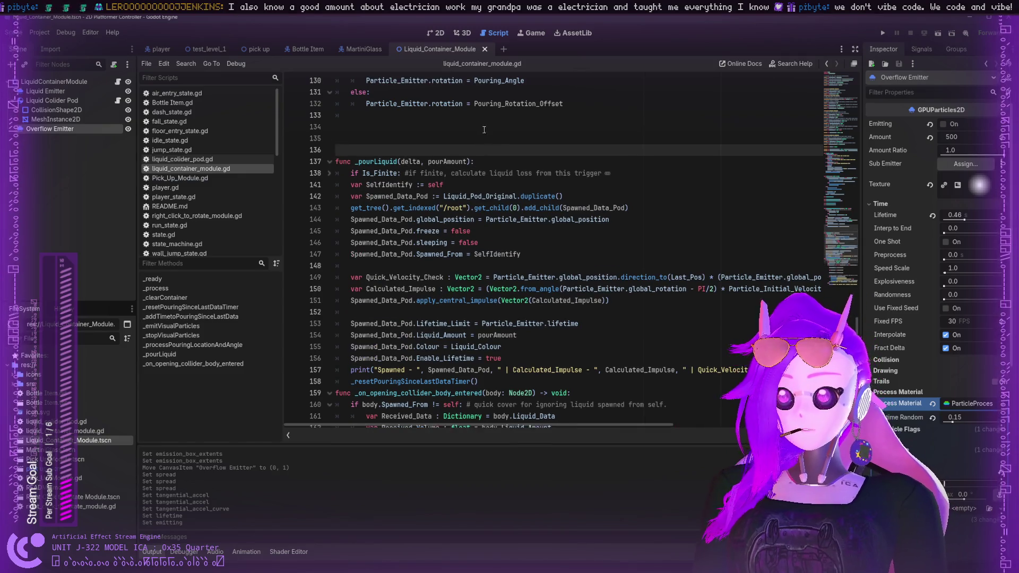
{"action": "key", "text": "Down"}
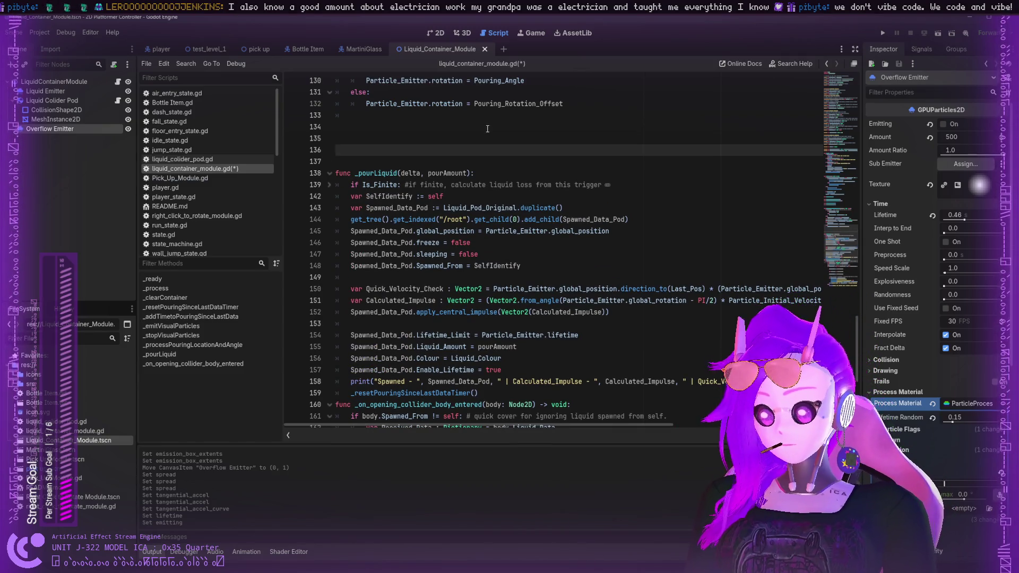
{"action": "type", "text": "c _sapw"}
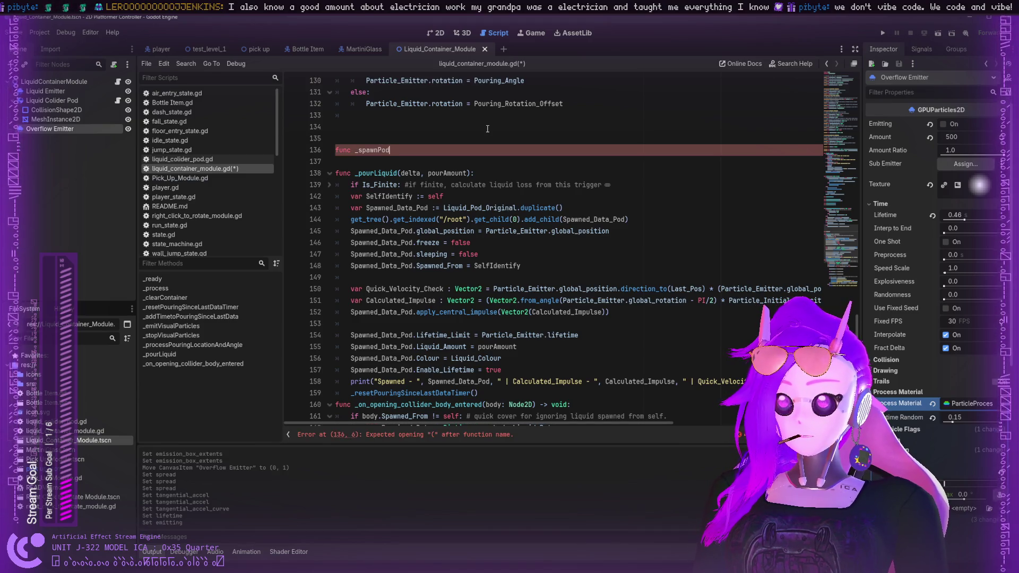
- Declare an empty _spawnDataPod(): function above _pourLiquid
{"action": "key", "text": "BackSpace"}
{"action": "key", "text": "BackSpace"}
{"action": "key", "text": "BackSpace"}
{"action": "key", "text": "BackSpace"}
{"action": "key", "text": "BackSpace"}
{"action": "key", "text": "BackSpace"}
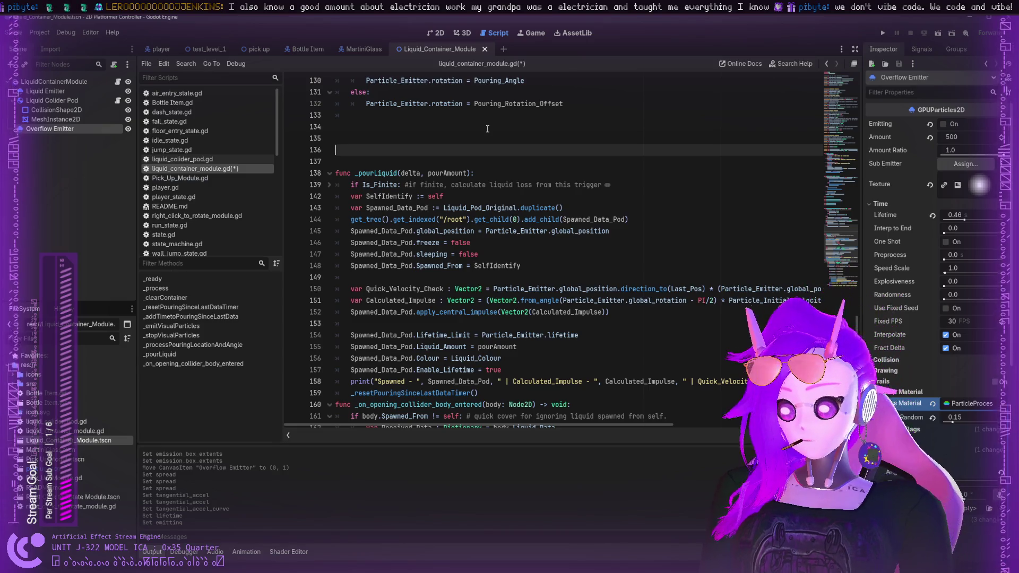
{"action": "type", "text": "func _"}
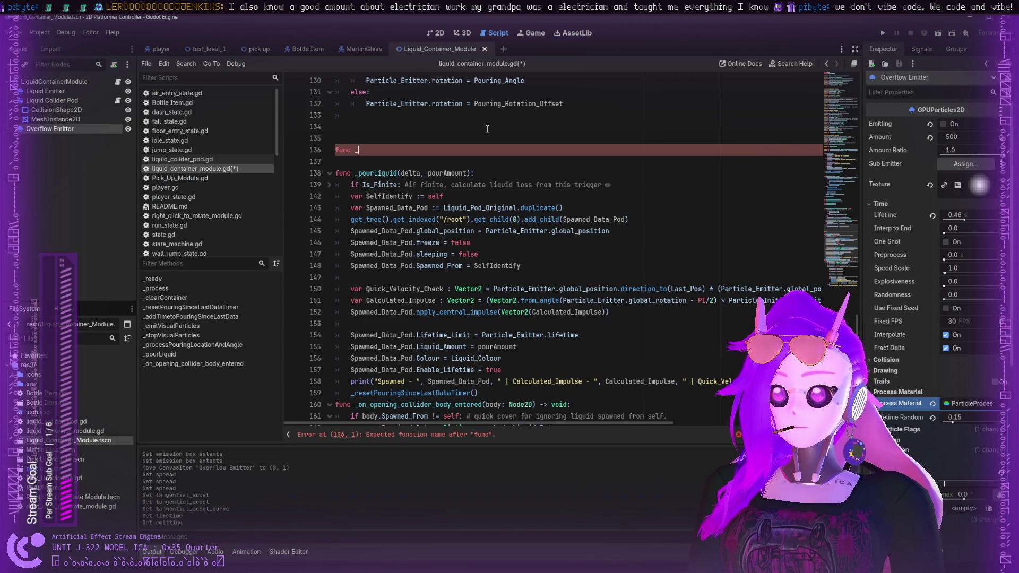
{"action": "type", "text": "pawnPod"}
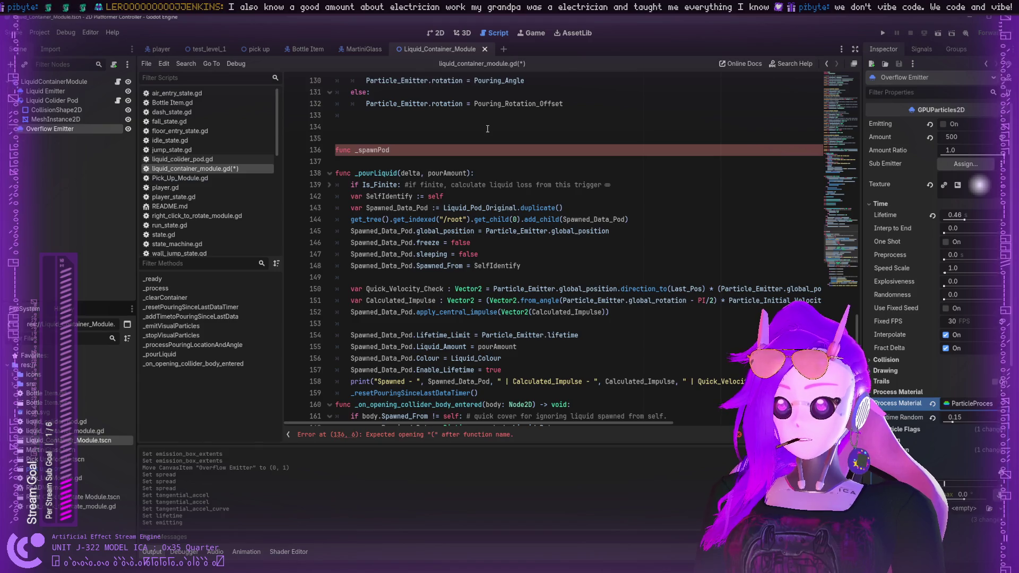
{"action": "key", "text": "Left"}
{"action": "key", "text": "Left"}
{"action": "key", "text": "Left"}
{"action": "type", "text": "DataPod"}
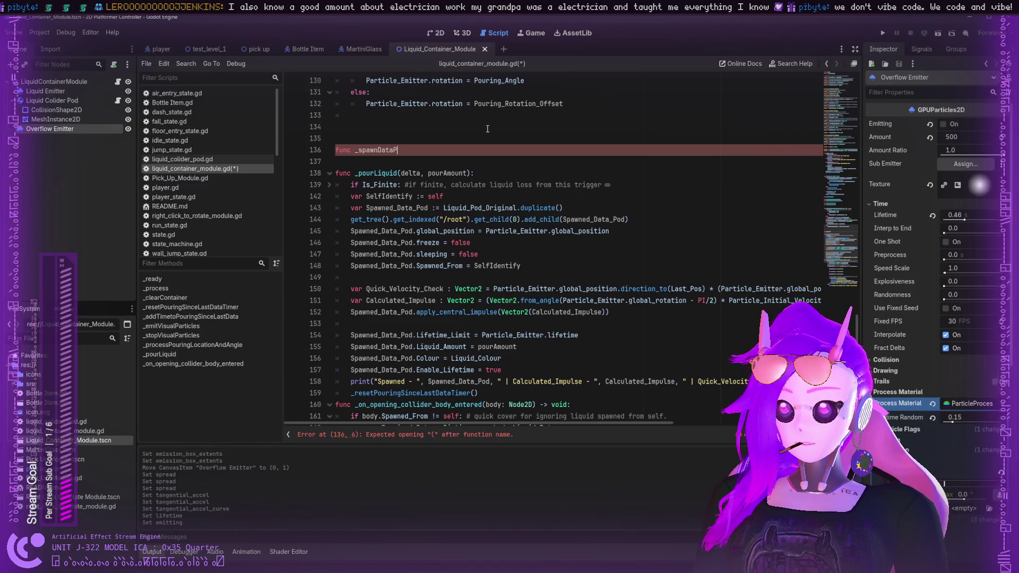
{"action": "type", "text": "()"}
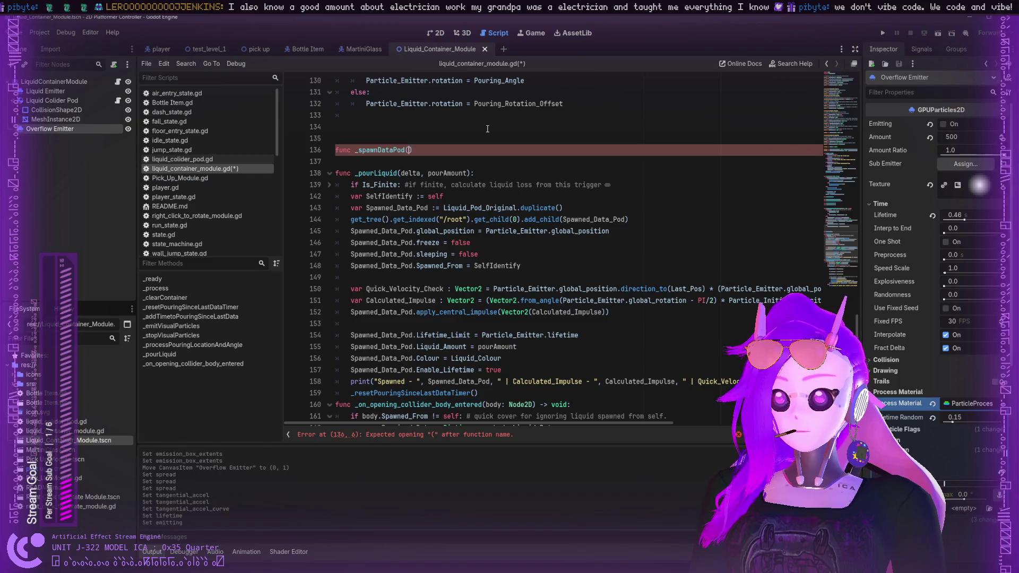
{"action": "type", "text": ":"}
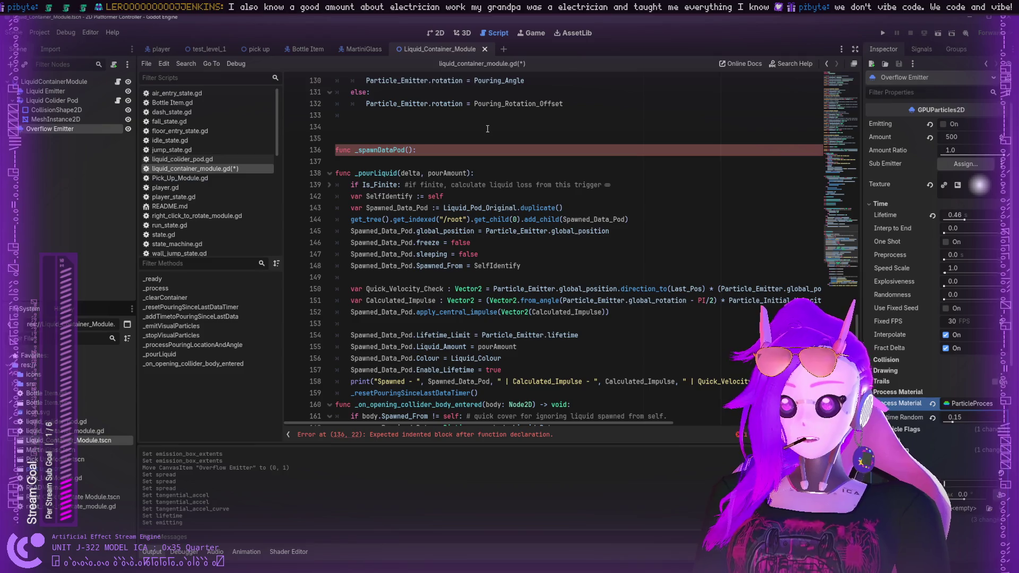
- Type _pourLiquid's parameters as float and add delta : float to _spawnDataPod
{"action": "left_click", "coordinate": [419, 172]}
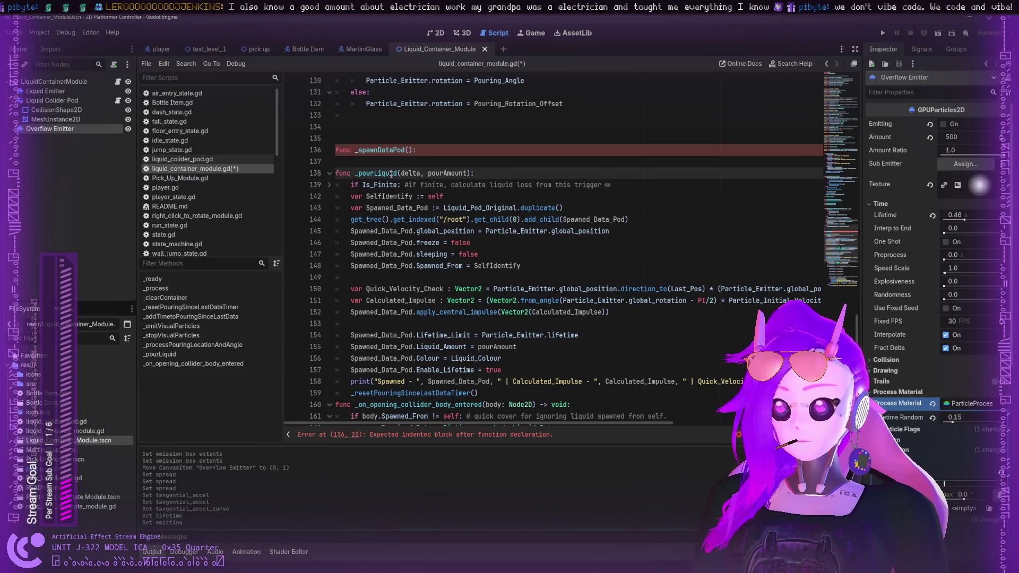
{"action": "type", "text": ": float"}
{"action": "key", "text": "End"}
{"action": "key", "text": "Left"}
{"action": "key", "text": "Left"}
{"action": "type", "text": ": float"}
{"action": "key", "text": "Up"}
{"action": "key", "text": "Up"}
{"action": "key", "text": "End"}
{"action": "key", "text": "Left"}
{"action": "key", "text": "Left"}
{"action": "type", "text": "delta : float,"}
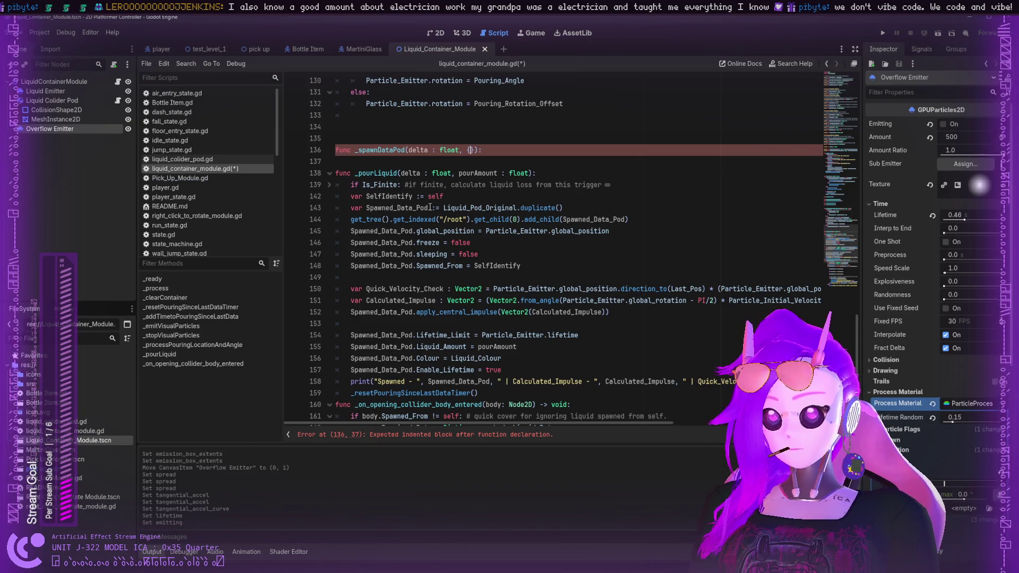
- Add a ParticleEmitter : GPUParticles2D parameter after delta in _spawnDataPod's signature
{"action": "type", "text": "Particle_"}
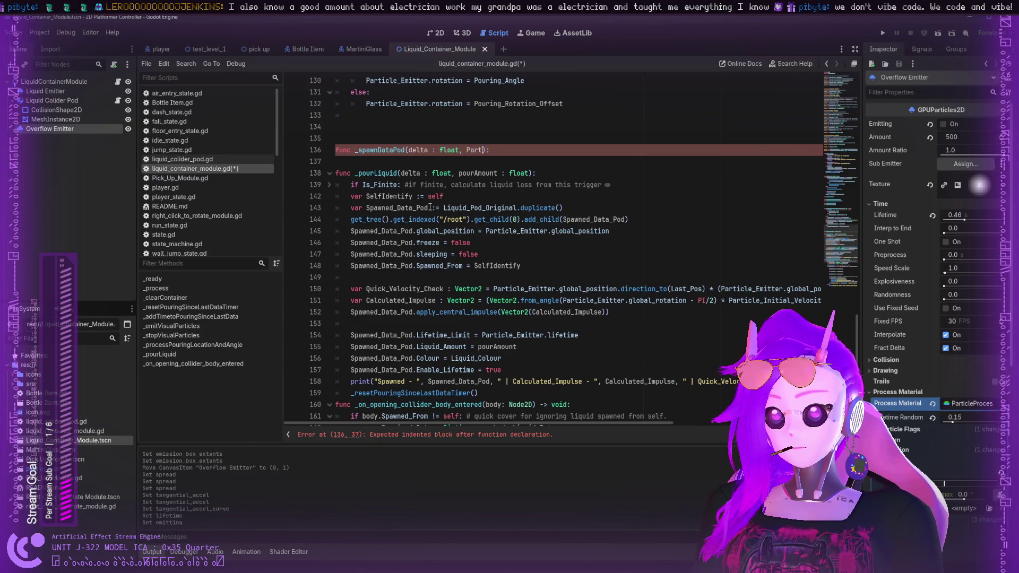
{"action": "key", "text": "BackSpace"}
{"action": "key", "text": "BackSpace"}
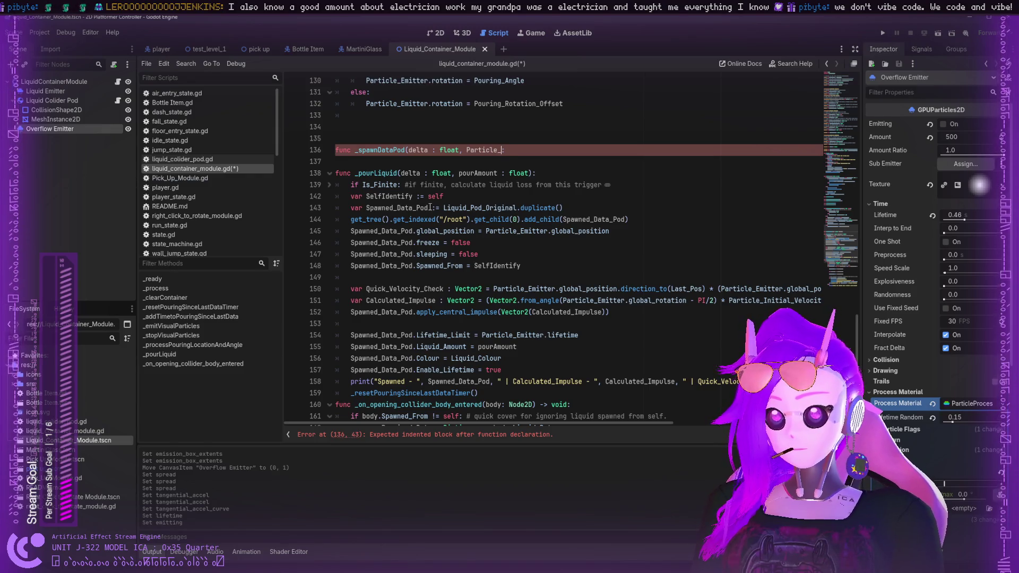
{"action": "type", "text": "Emitter"}
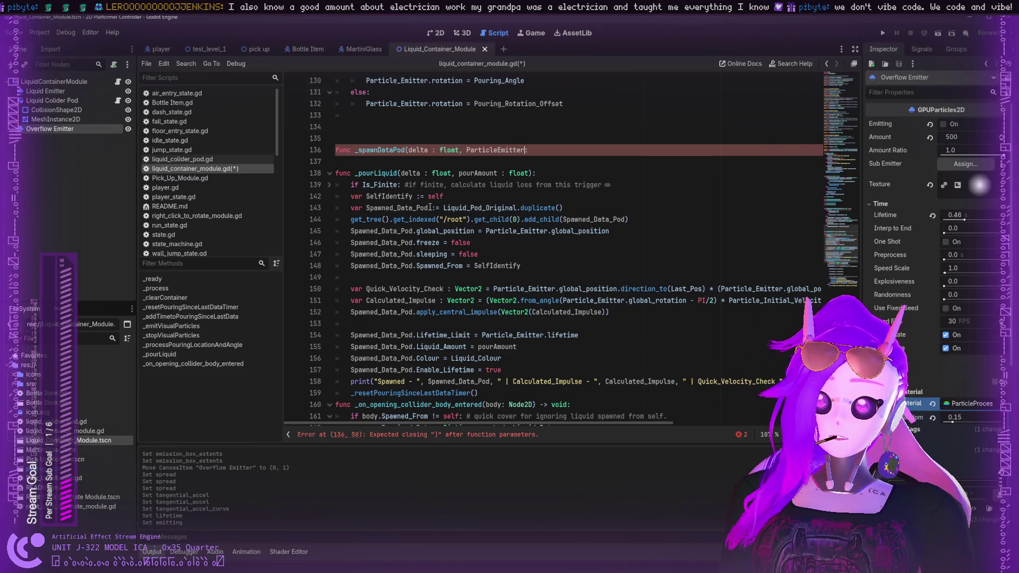
{"action": "type", "text": ".:"}
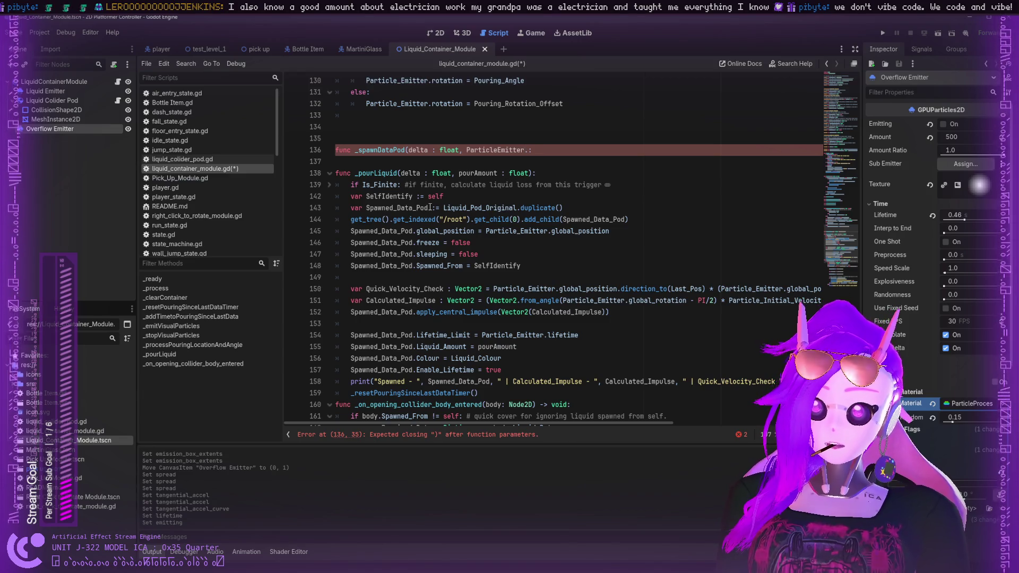
{"action": "key", "text": "BackSpace"}
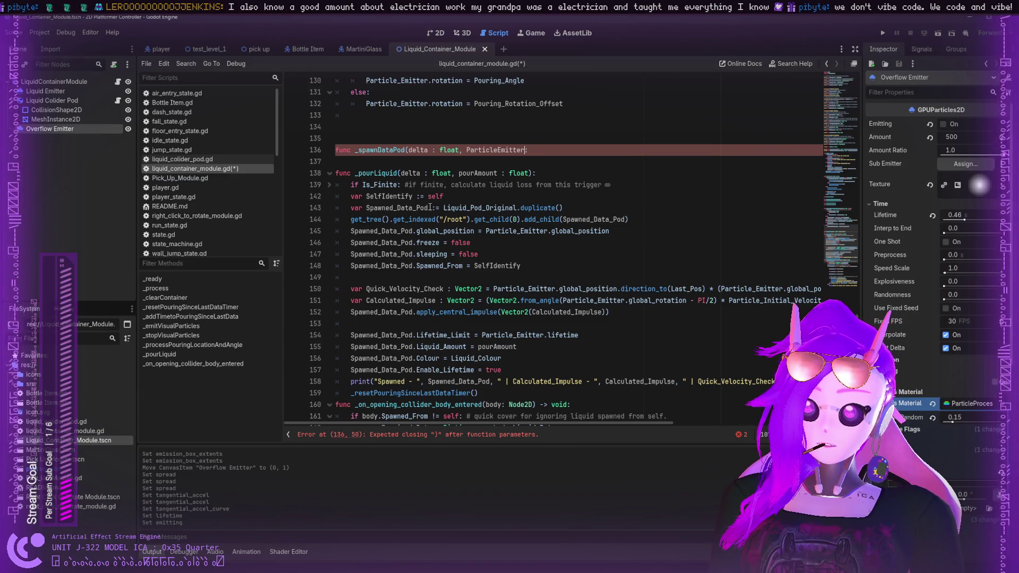
{"action": "key", "text": "BackSpace"}
{"action": "key", "text": "BackSpace"}
{"action": "key", "text": "BackSpace"}
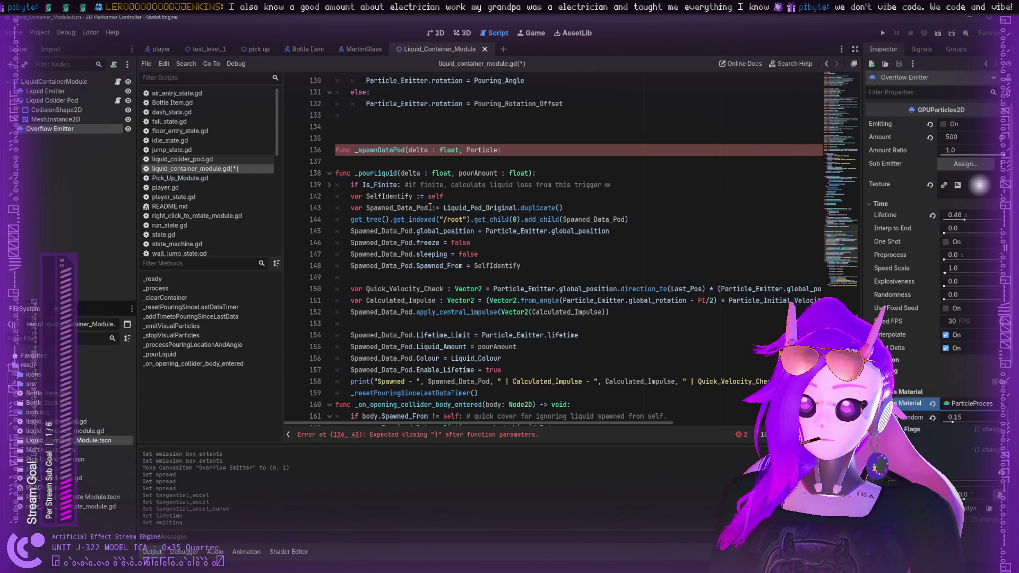
{"action": "type", "text": "Source"}
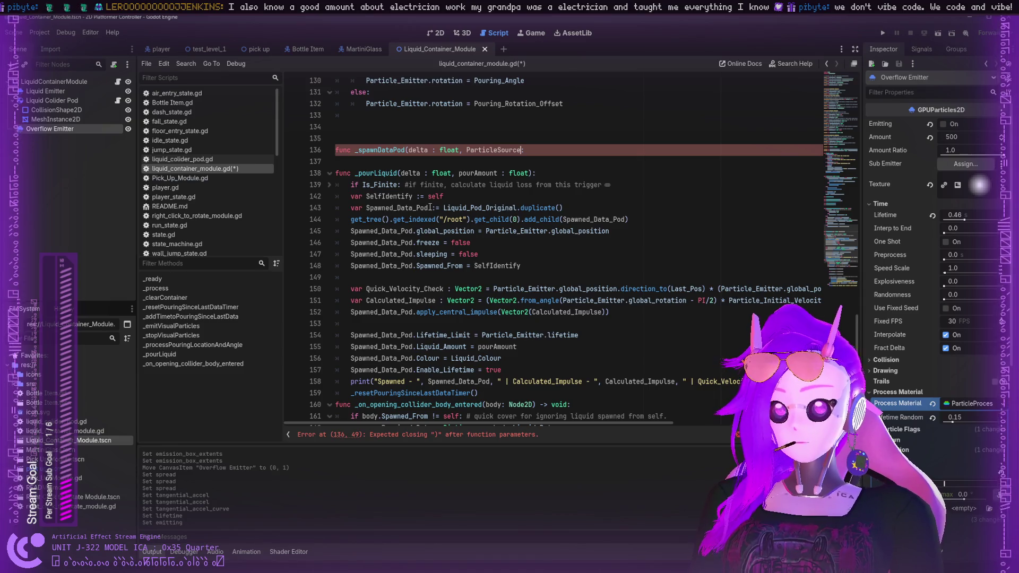
{"action": "key", "text": "BackSpace"}
{"action": "key", "text": "BackSpace"}
{"action": "key", "text": "BackSpace"}
{"action": "type", "text": "Emitter"}
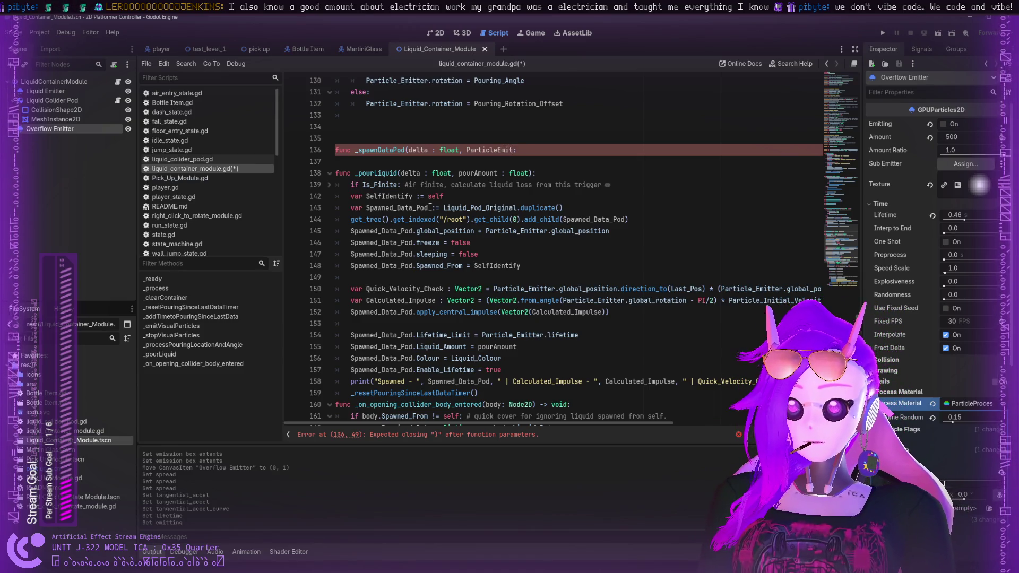
{"action": "type", "text": " : "}
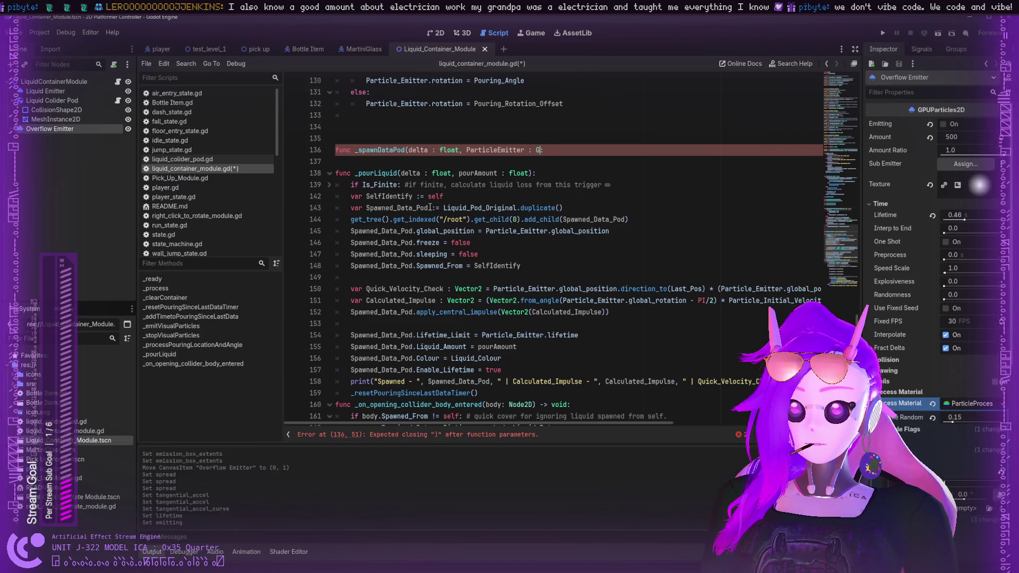
{"action": "type", "text": "GPU"}
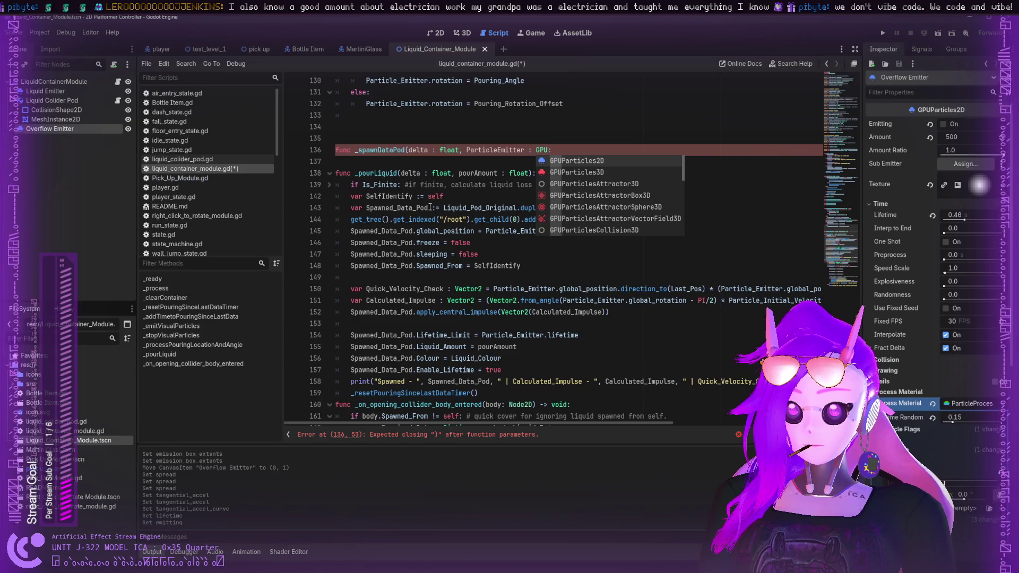
{"action": "key", "text": "Return"}
{"action": "type", "text": ","}
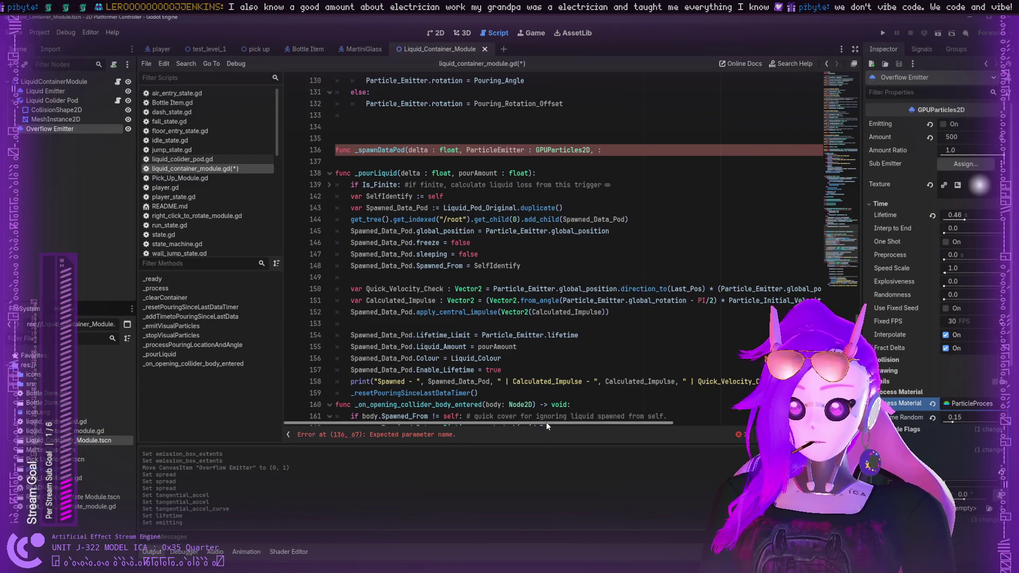
- Rename the ParticleEmitter parameter to particleEmitSource
{"action": "scroll", "coordinate": [546, 422], "scroll_direction": "right", "scroll_amount": 1}
{"action": "left_click_drag", "start_coordinate": [507, 150], "coordinate": [482, 147]}
{"action": "key", "text": "BackSpace"}
{"action": "type", "text": "EmitSource"}
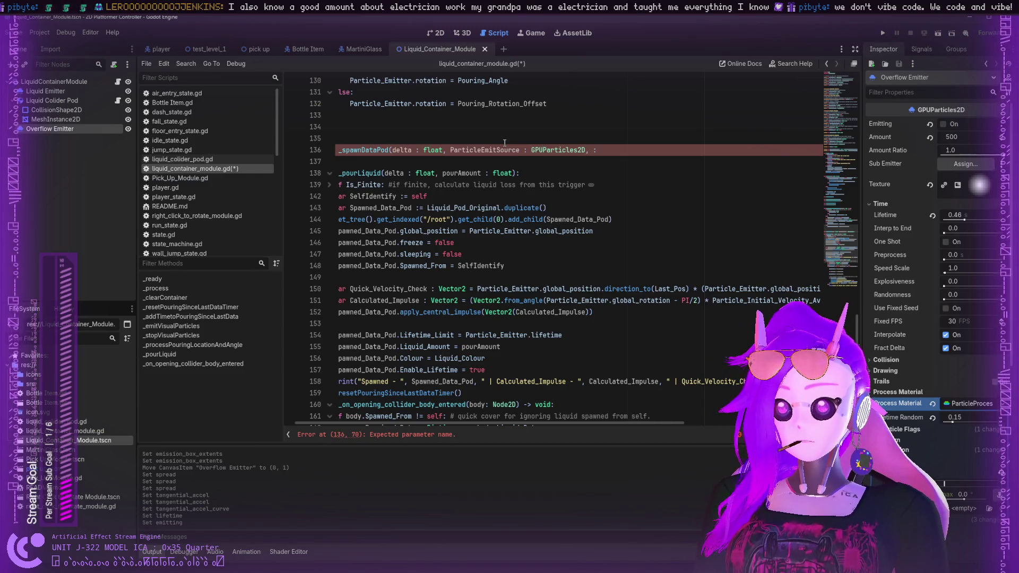
{"action": "left_click", "coordinate": [451, 149]}
{"action": "key", "text": "Delete"}
{"action": "type", "text": "p"}
{"action": "type", "text": ","}
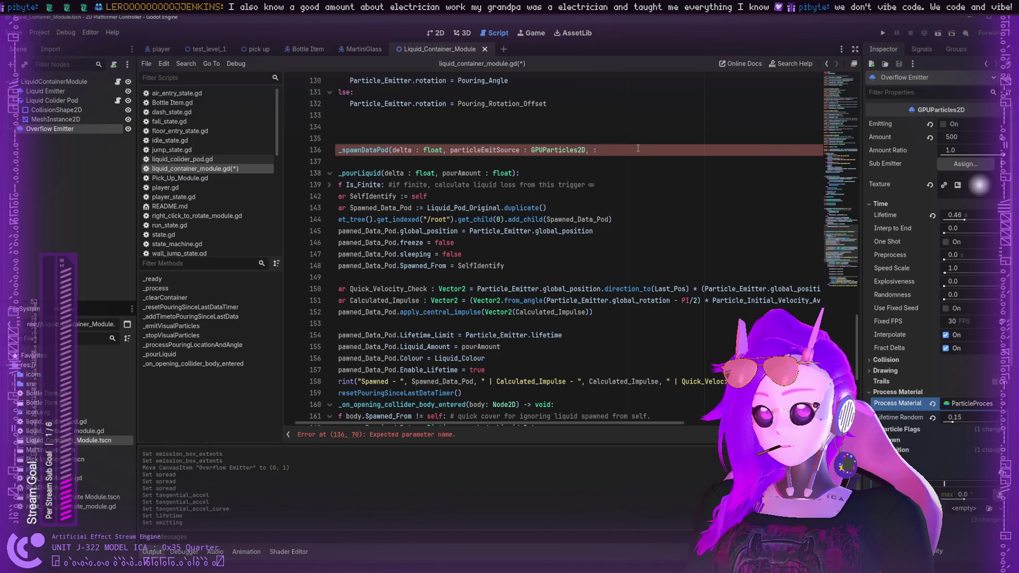
- Close _spawnDataPod's parameter list and give it a placeholder pass body
{"action": "key", "text": "ctrl+Return"}
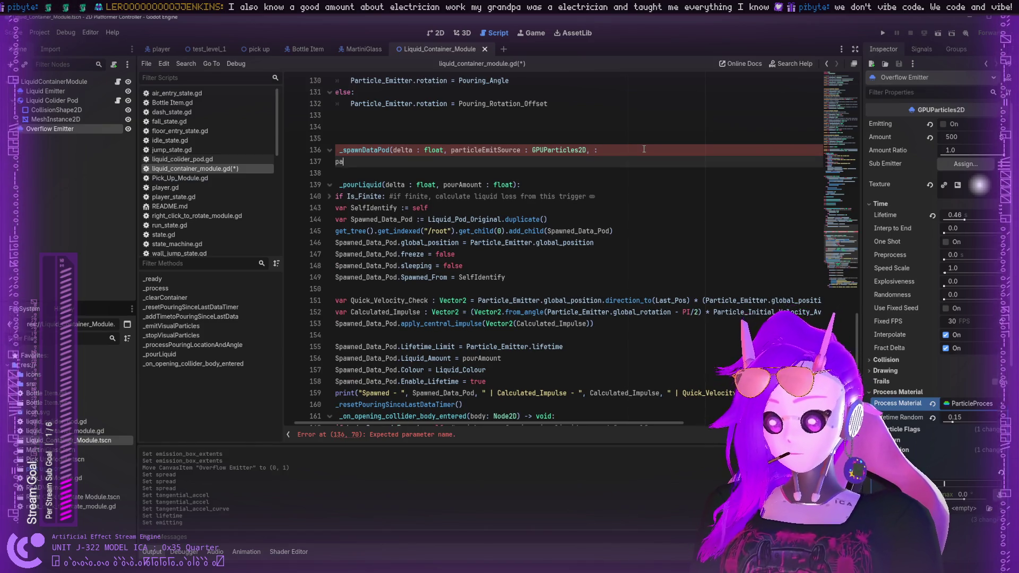
{"action": "key", "text": "ctrl+z"}
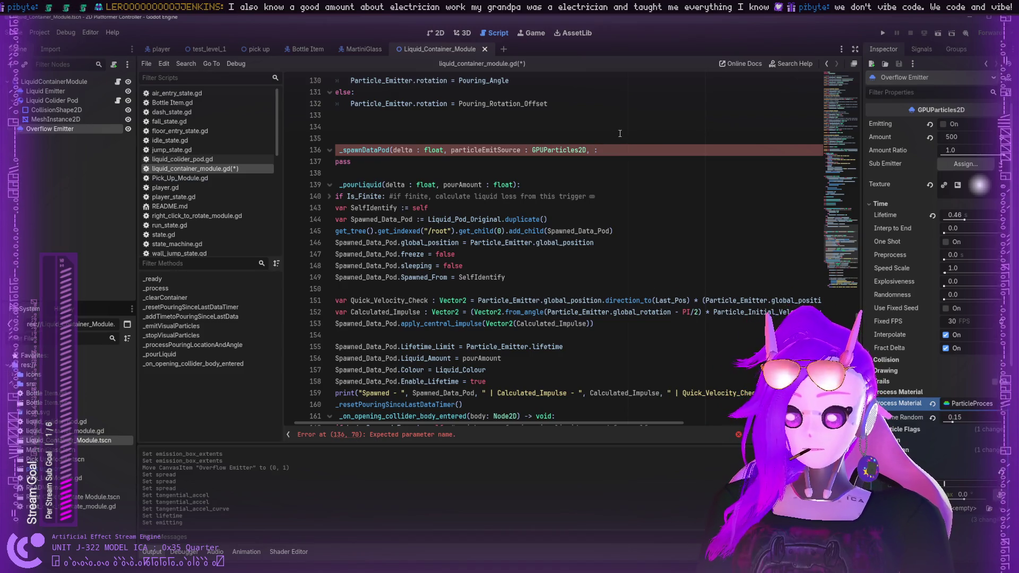
{"action": "type", "text": ")"}
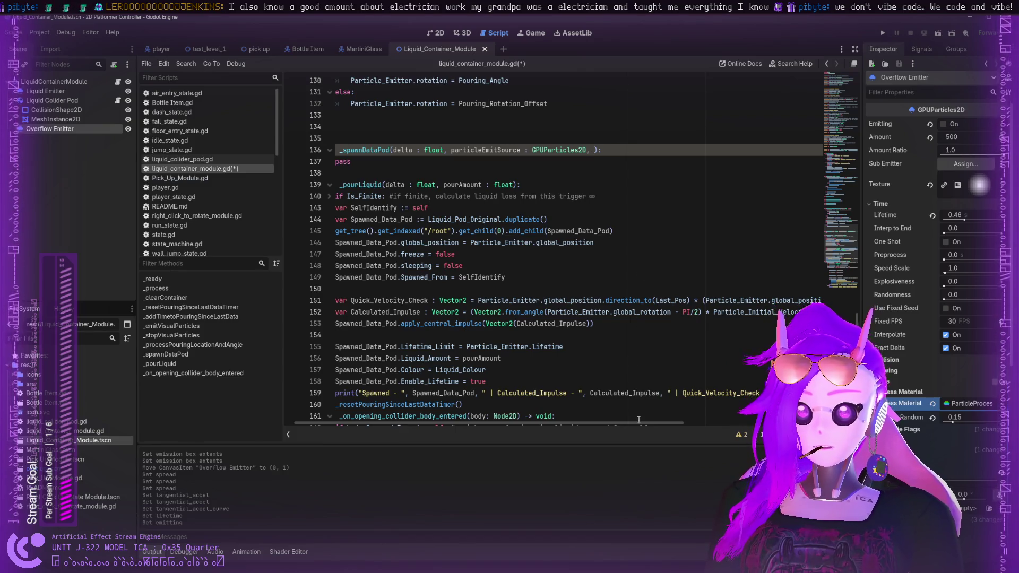
{"action": "mouse_move", "coordinate": [637, 423]}
{"action": "left_mouse_down"}
{"action": "mouse_move", "coordinate": [659, 418]}
{"action": "mouse_move", "coordinate": [596, 418]}
{"action": "left_mouse_up"}
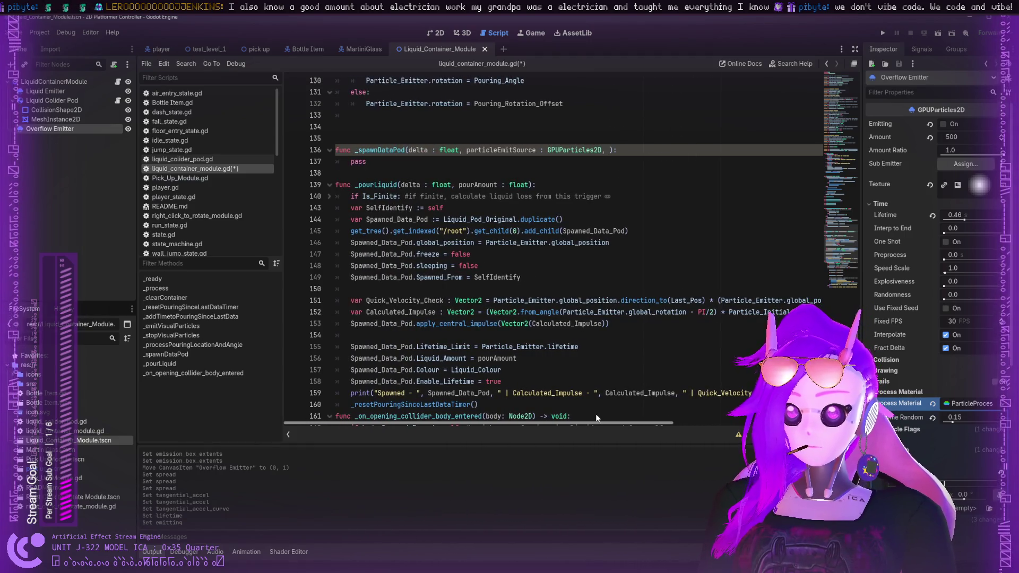
- Append particleLastPos : Vector2 and pourAmount to the _spawnDataPod parameters
{"action": "type", "text": "pa"}
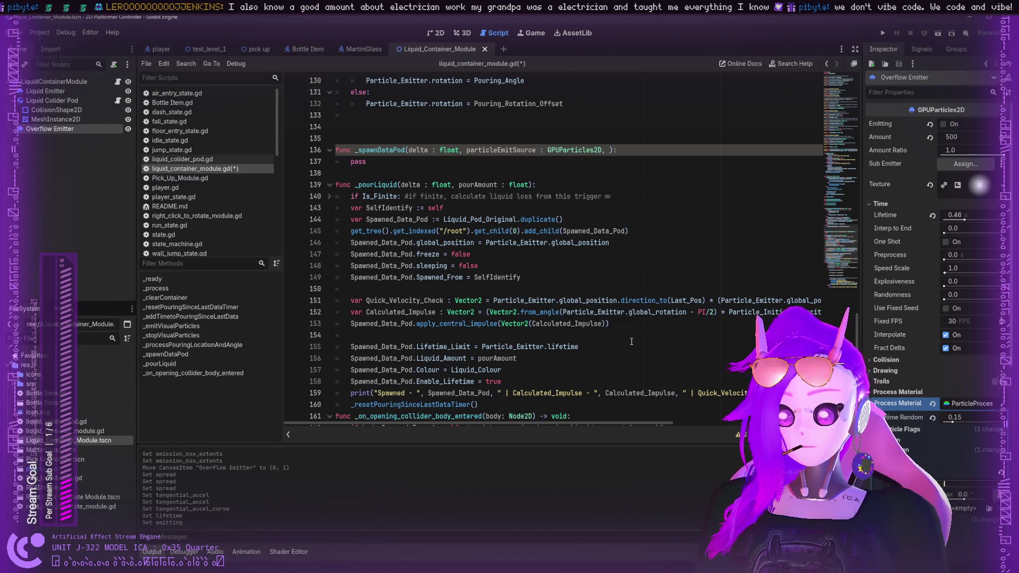
{"action": "type", "text": "rticle"}
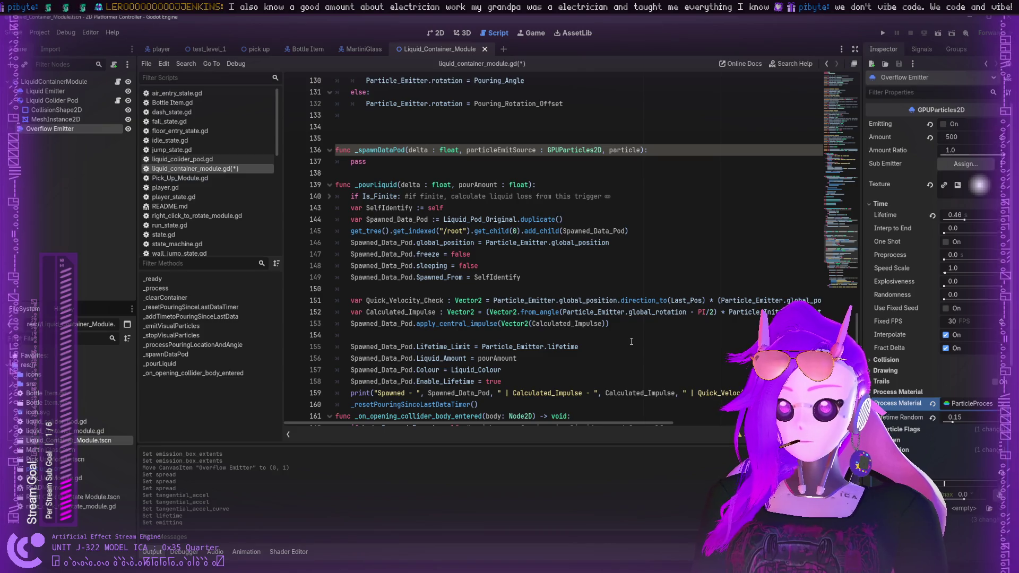
{"action": "type", "text": "LastPos"}
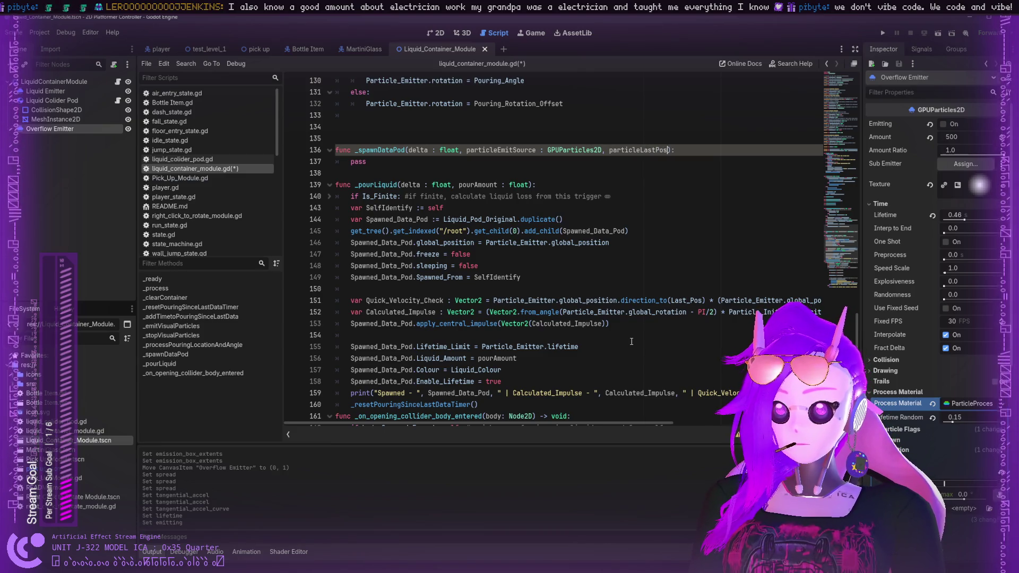
{"action": "type", "text": " :"}
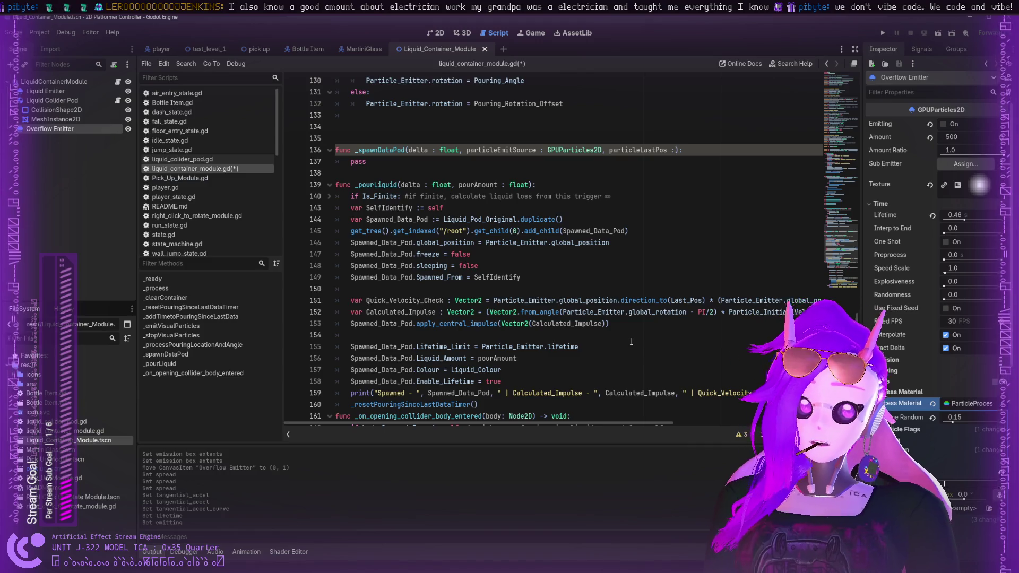
{"action": "type", "text": " V"}
{"action": "type", "text": "ector2"}
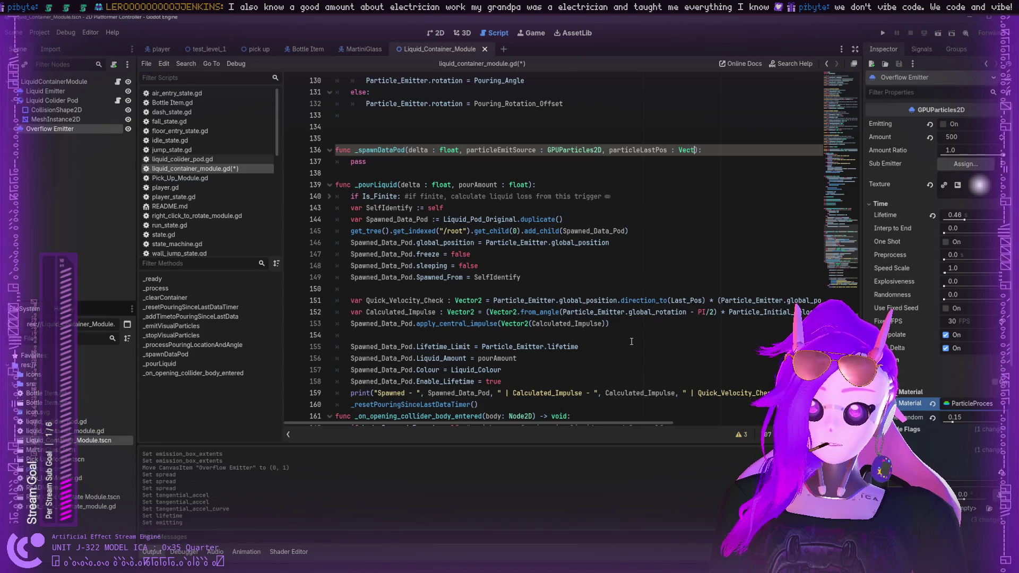
{"action": "type", "text": ","}
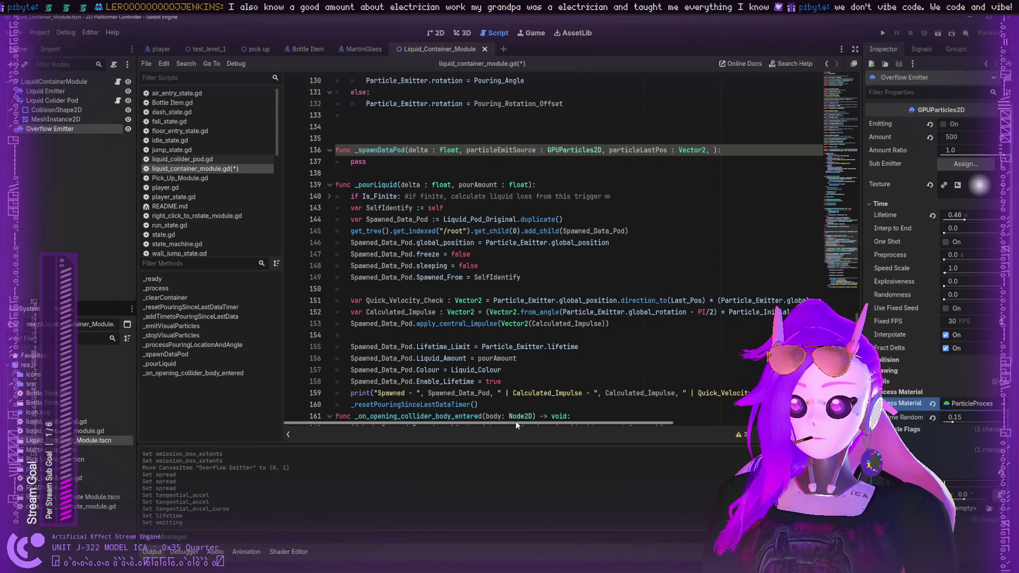
{"action": "mouse_move", "coordinate": [507, 419]}
{"action": "left_mouse_down"}
{"action": "mouse_move", "coordinate": [554, 419]}
{"action": "mouse_move", "coordinate": [493, 415]}
{"action": "left_mouse_up"}
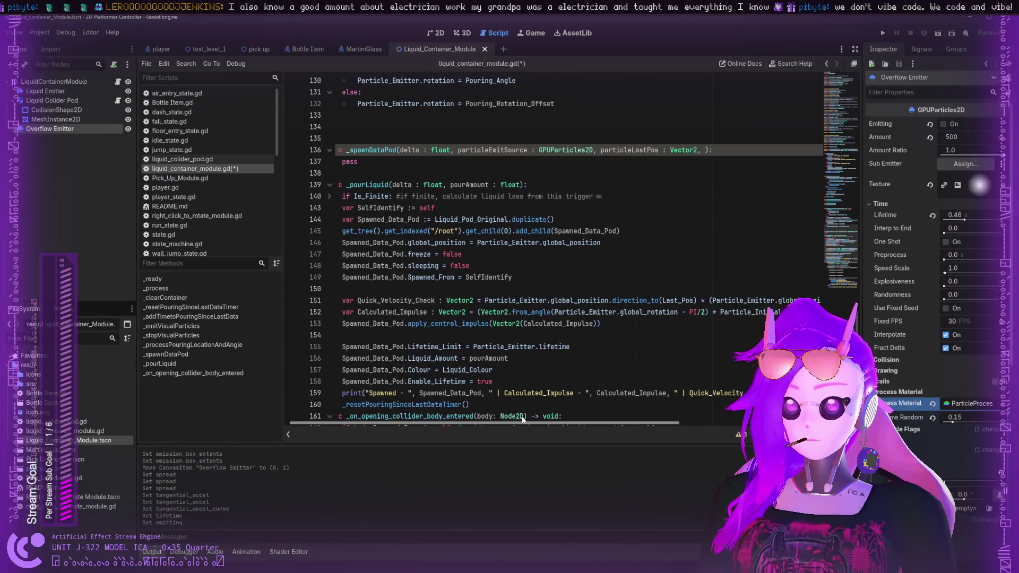
{"action": "type", "text": "pourAmount"}
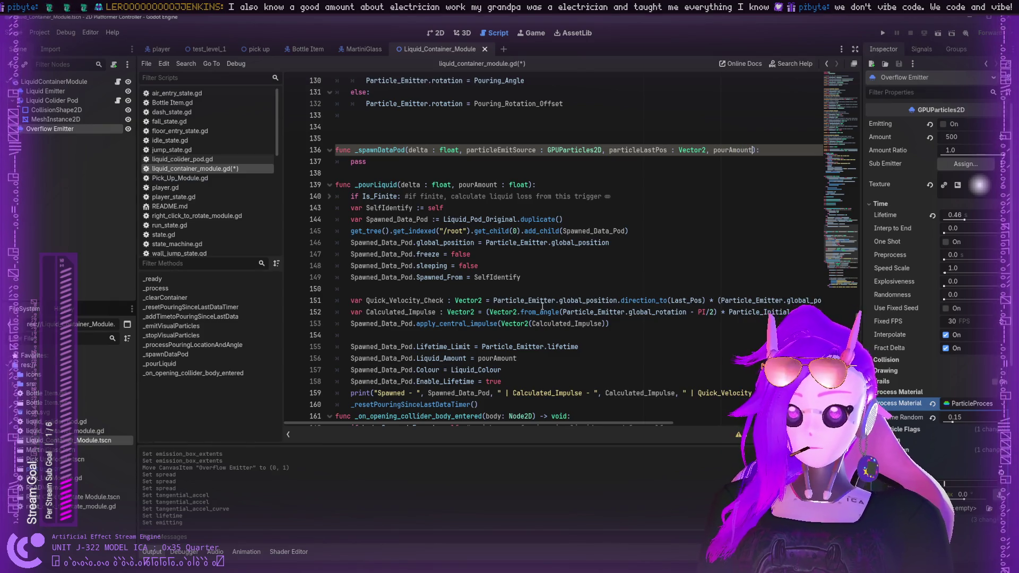
{"action": "scroll", "coordinate": [555, 289], "scroll_direction": "down", "scroll_amount": 3}
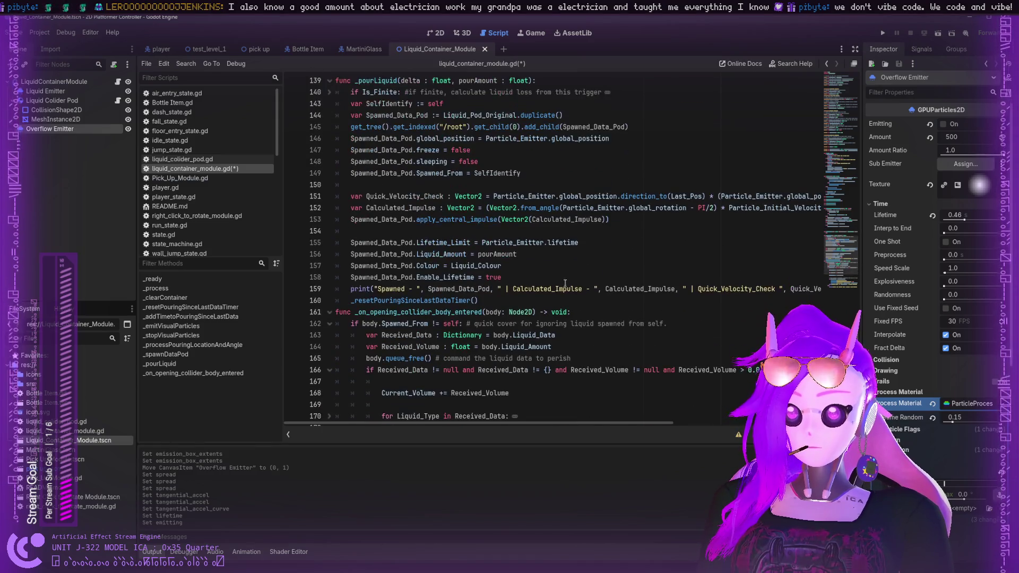